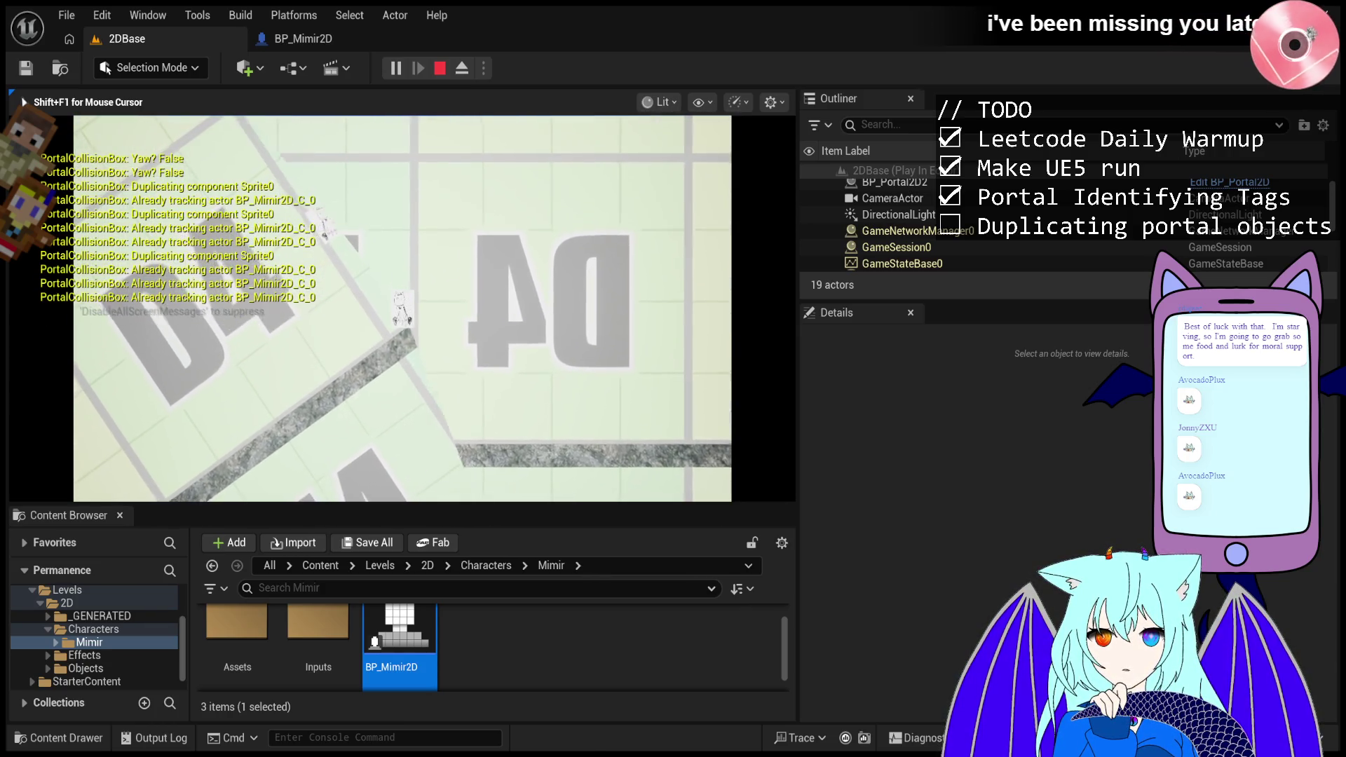
- Walk Mimir left, then right, through the portal so duplicated portal actors spawn
key(a)
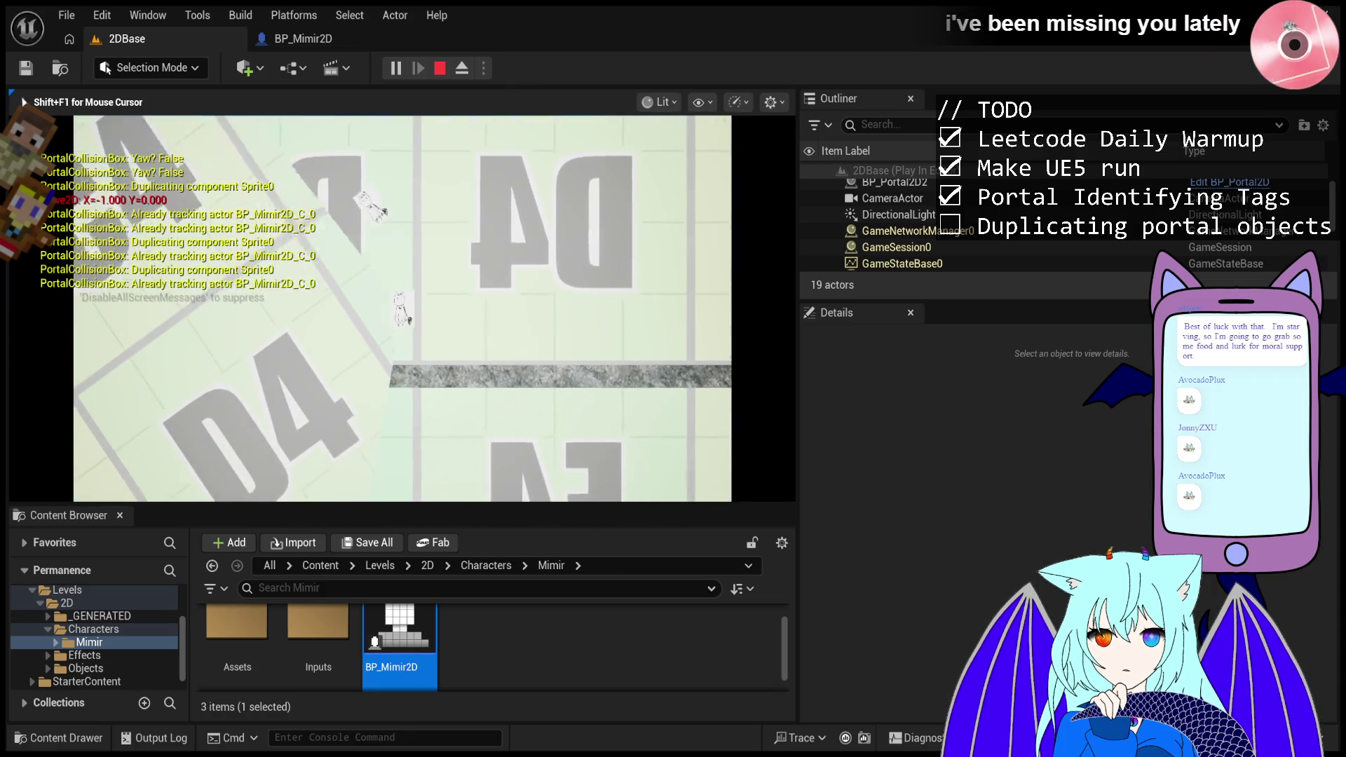
key(d)
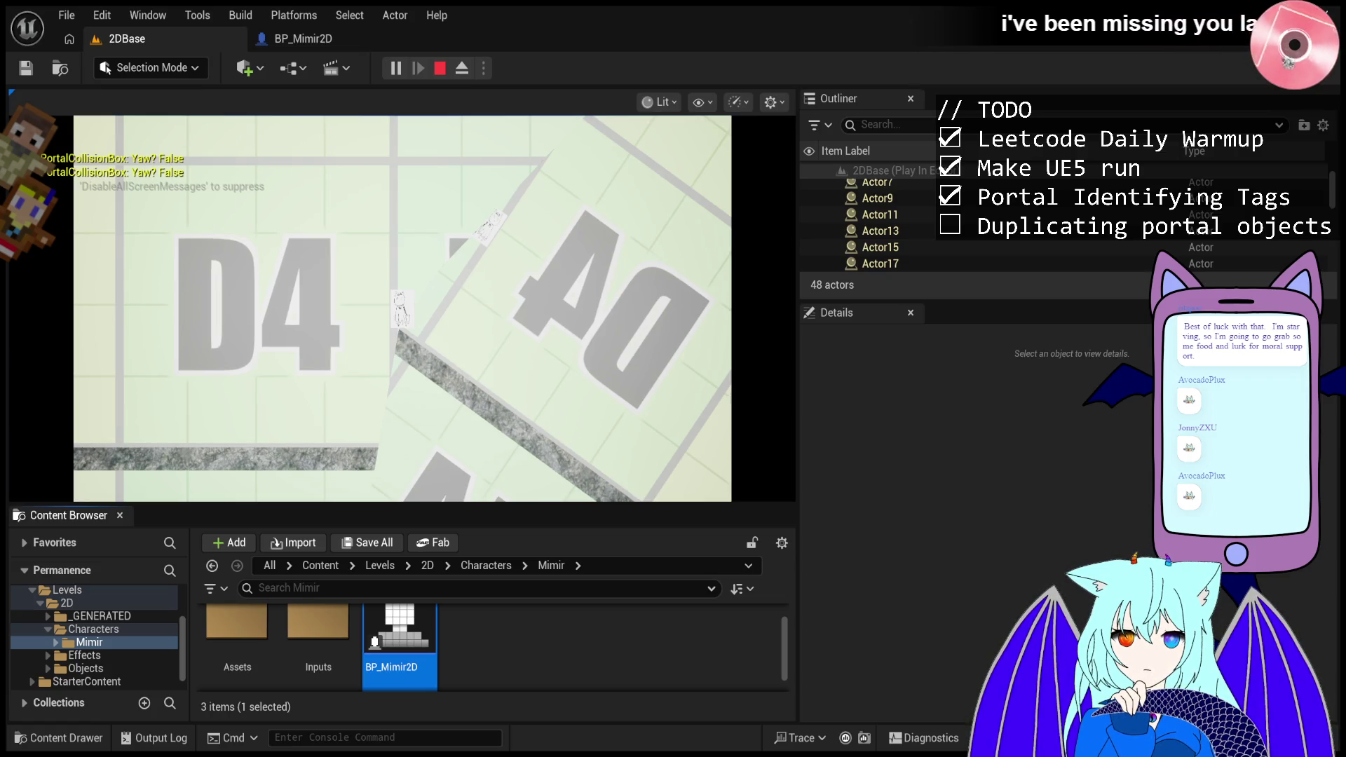
- Restart the play session and walk Mimir left through the portal, then right to the platform's end
click(442, 68)
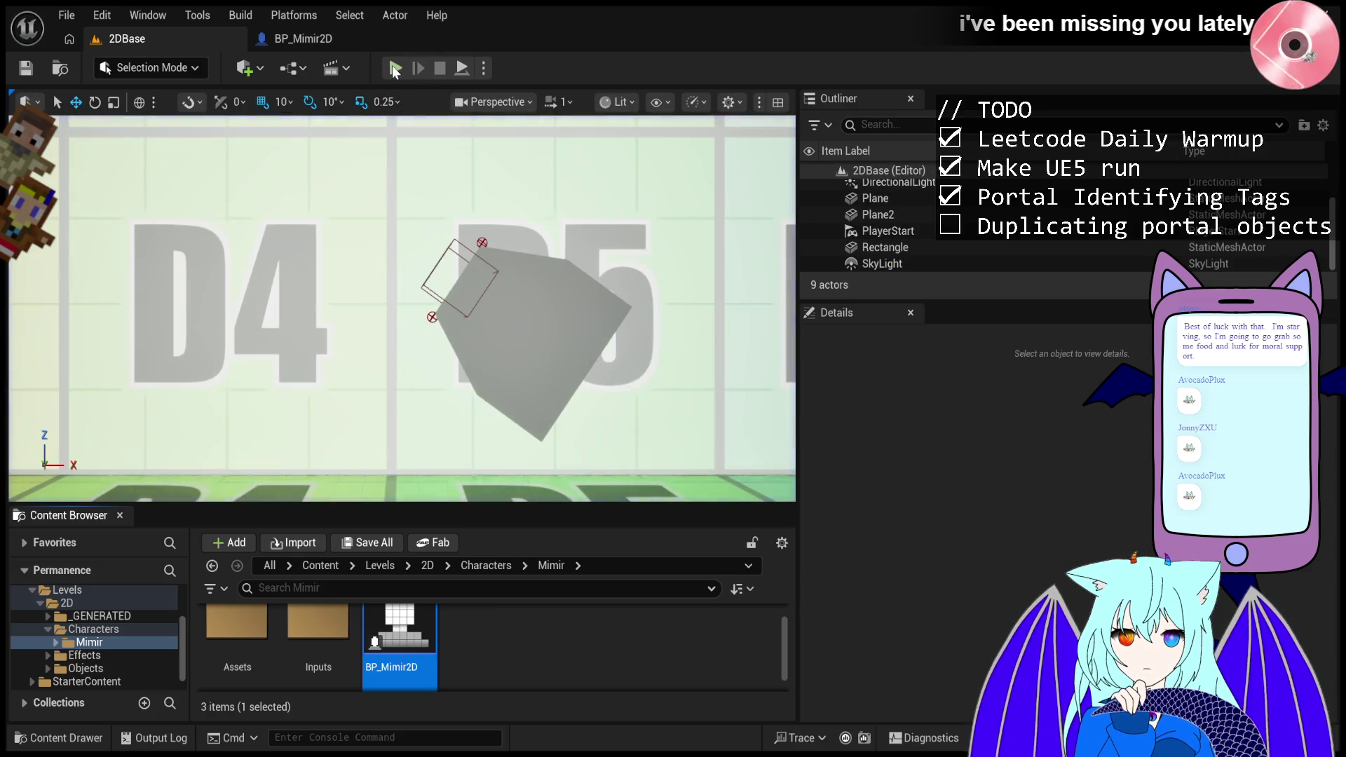
click(396, 68)
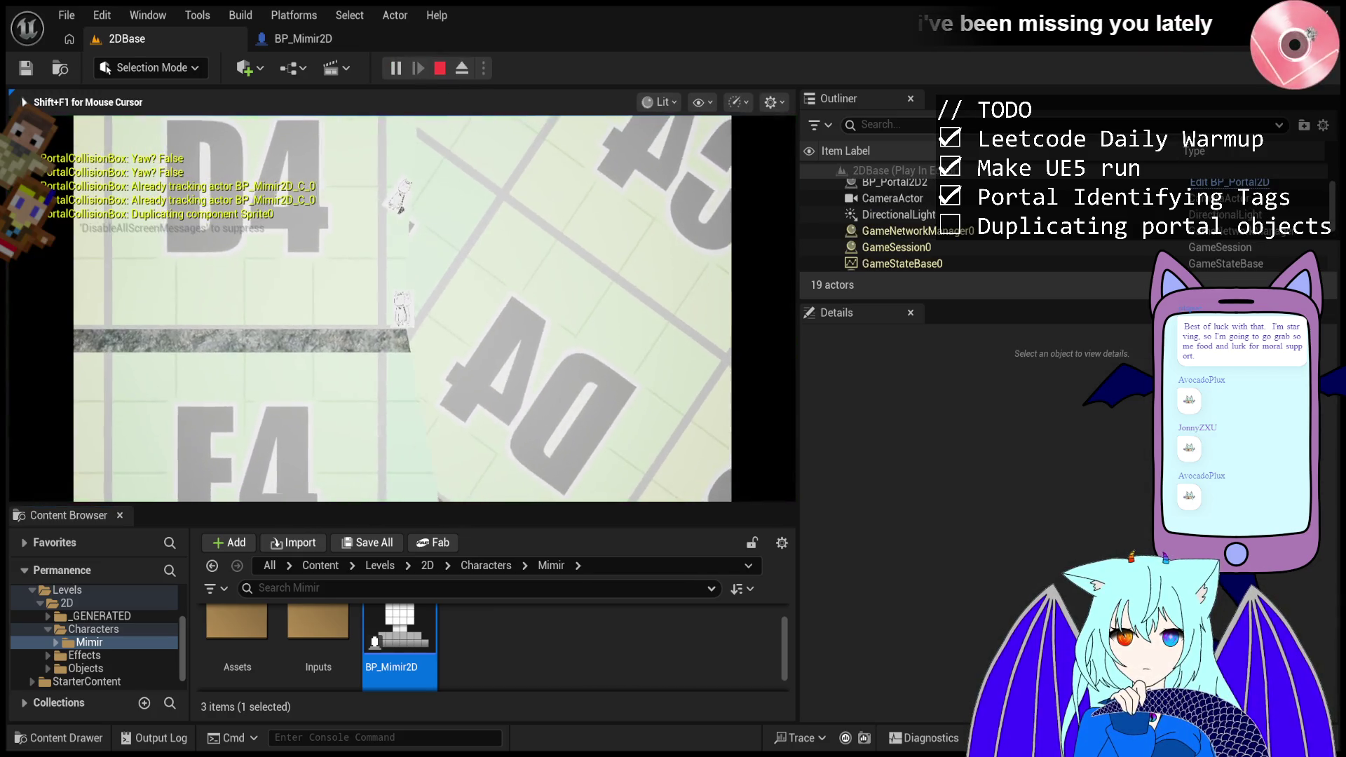
key(a)
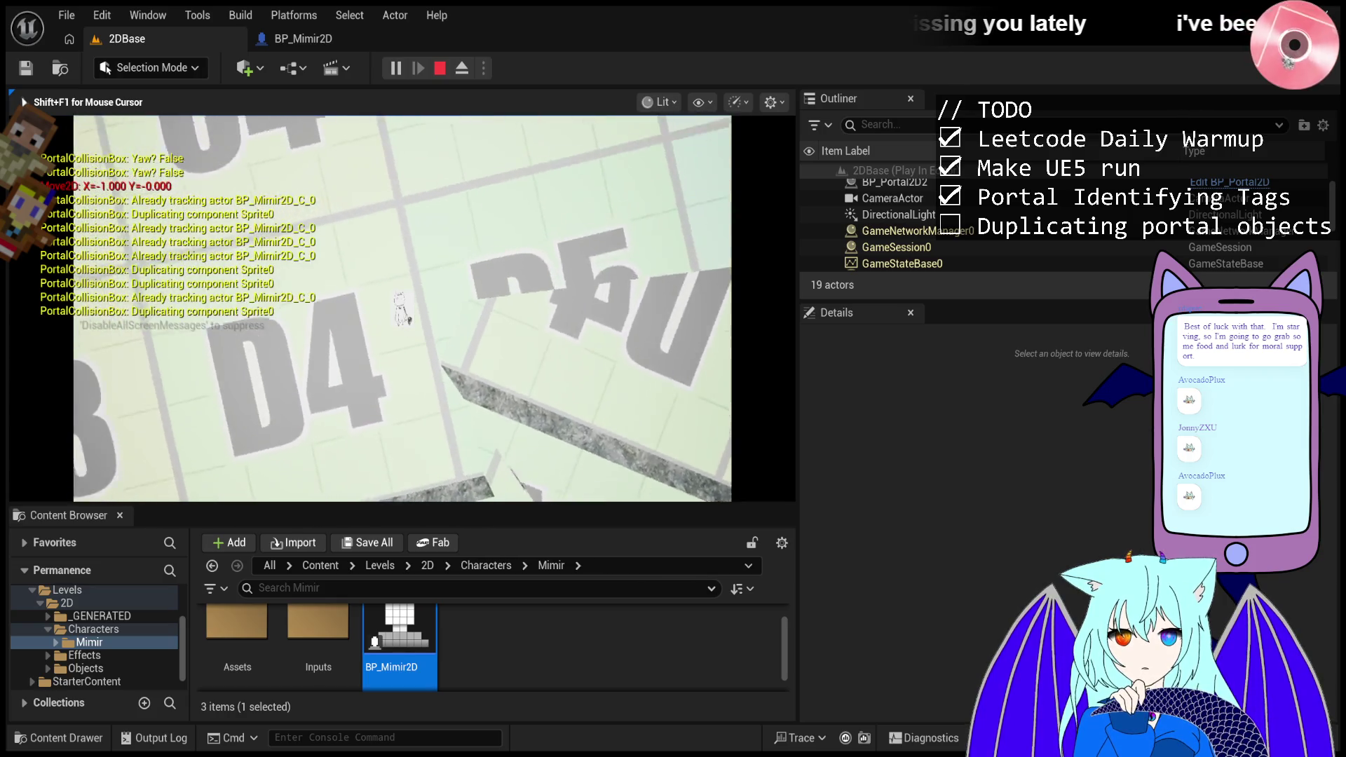
key(a)
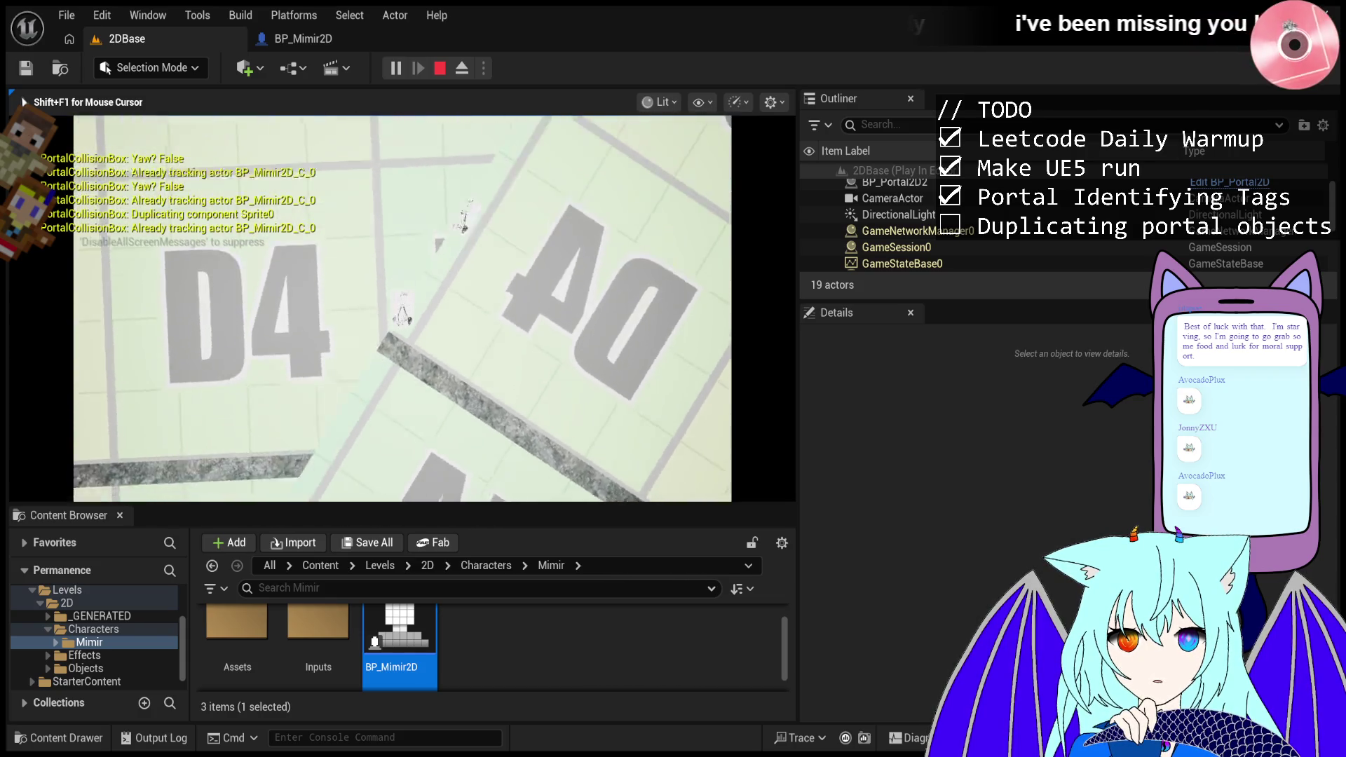
key(d)
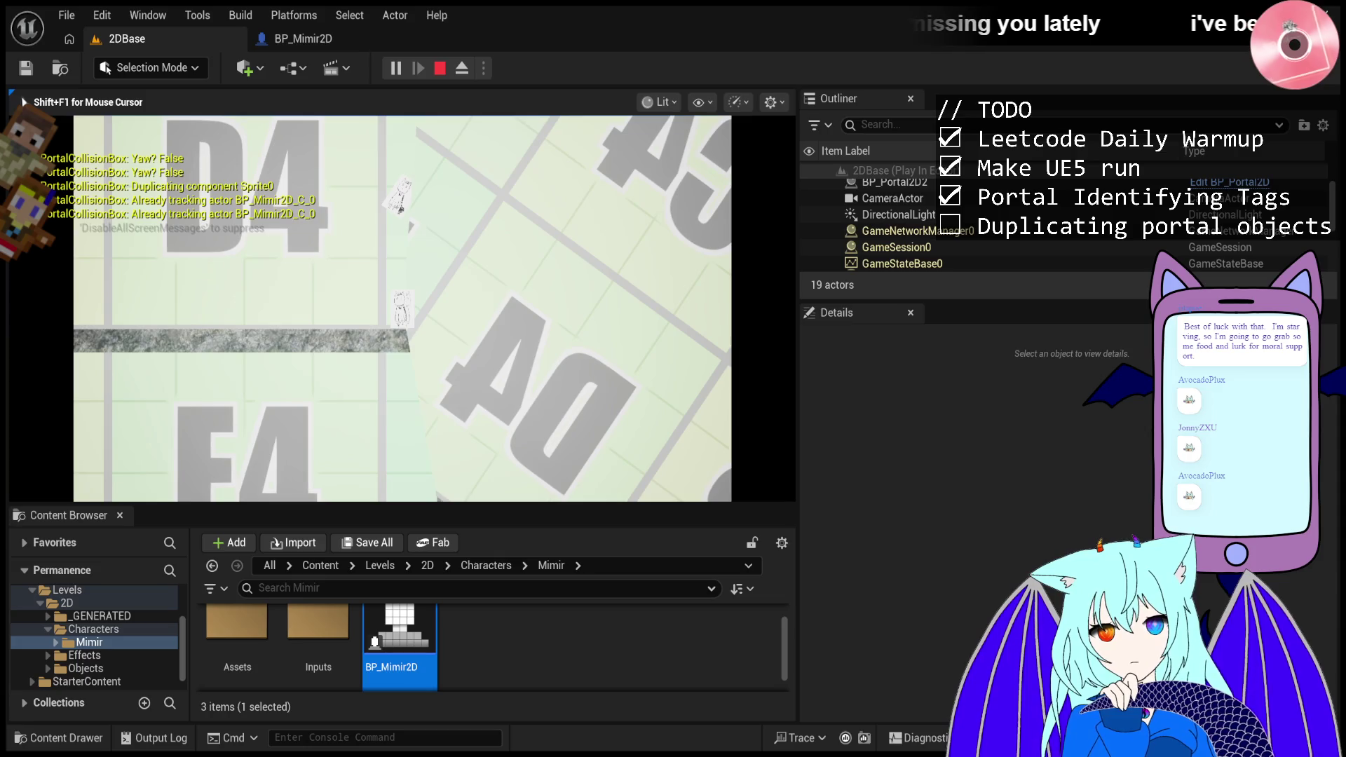
key(shift+F1)
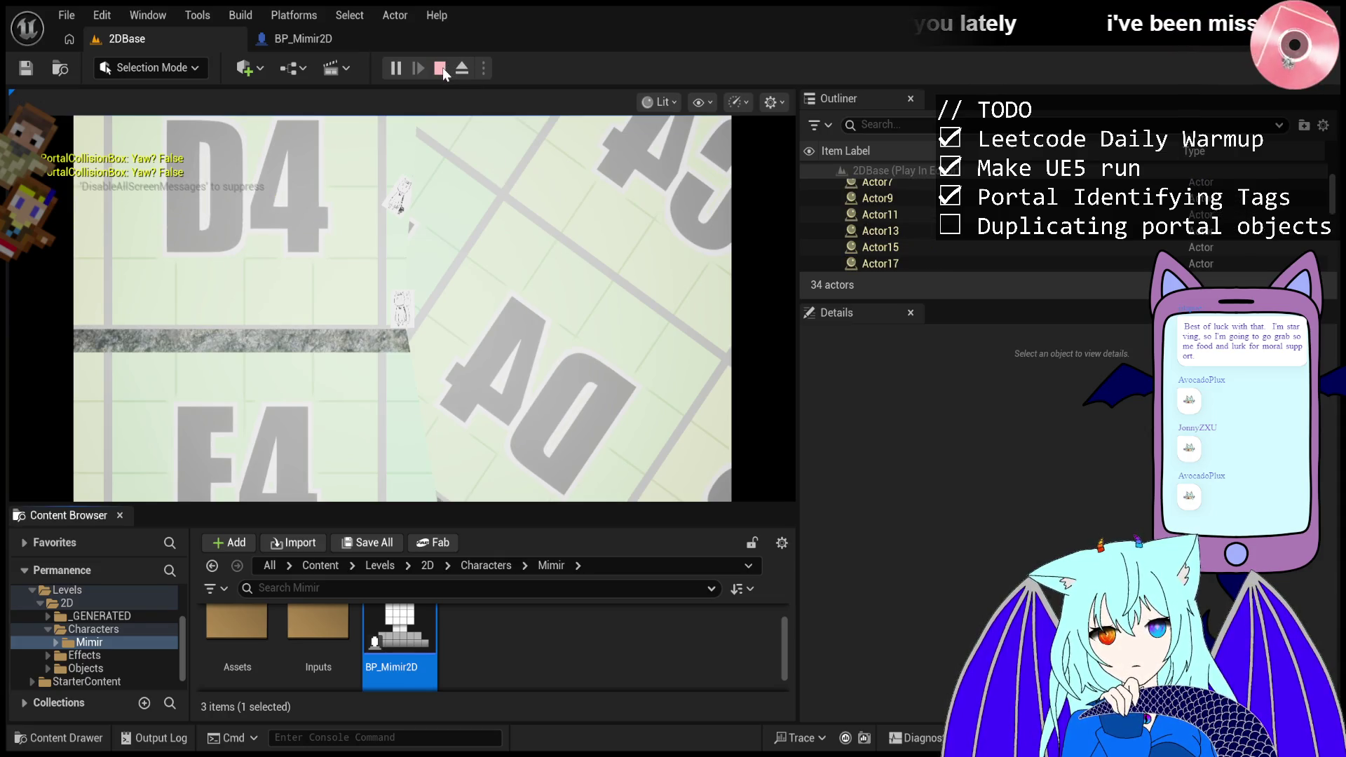
click(466, 259)
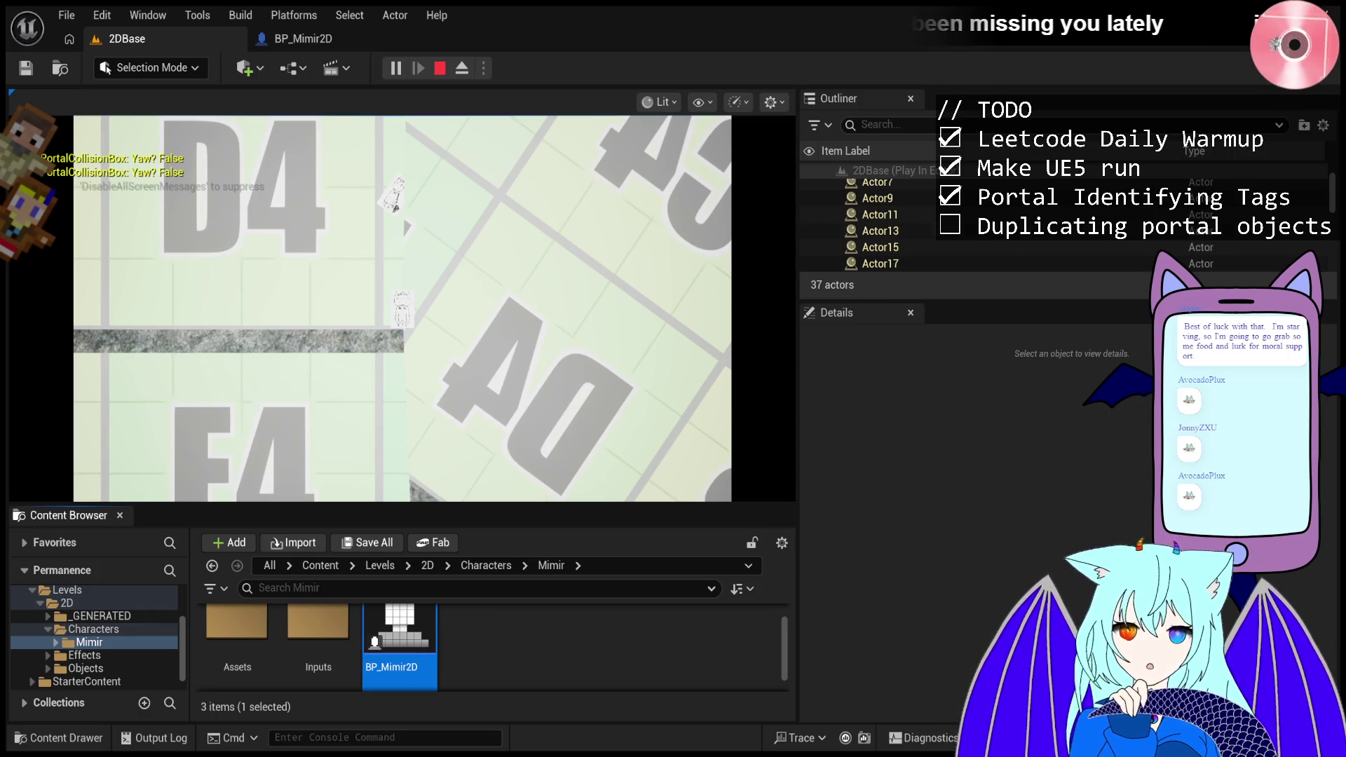
- Inspect the duplicated Actor13's properties in Details, then stop the play session
click(965, 232)
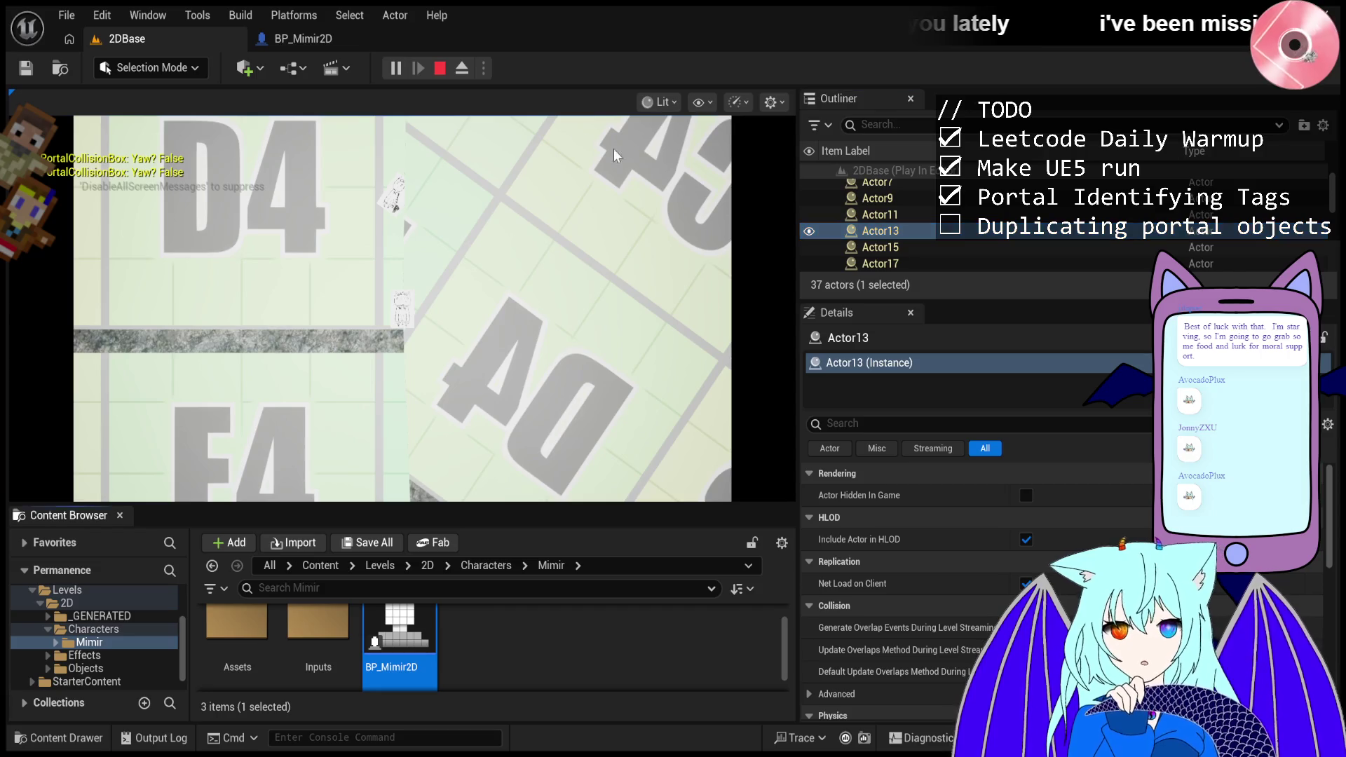
click(440, 68)
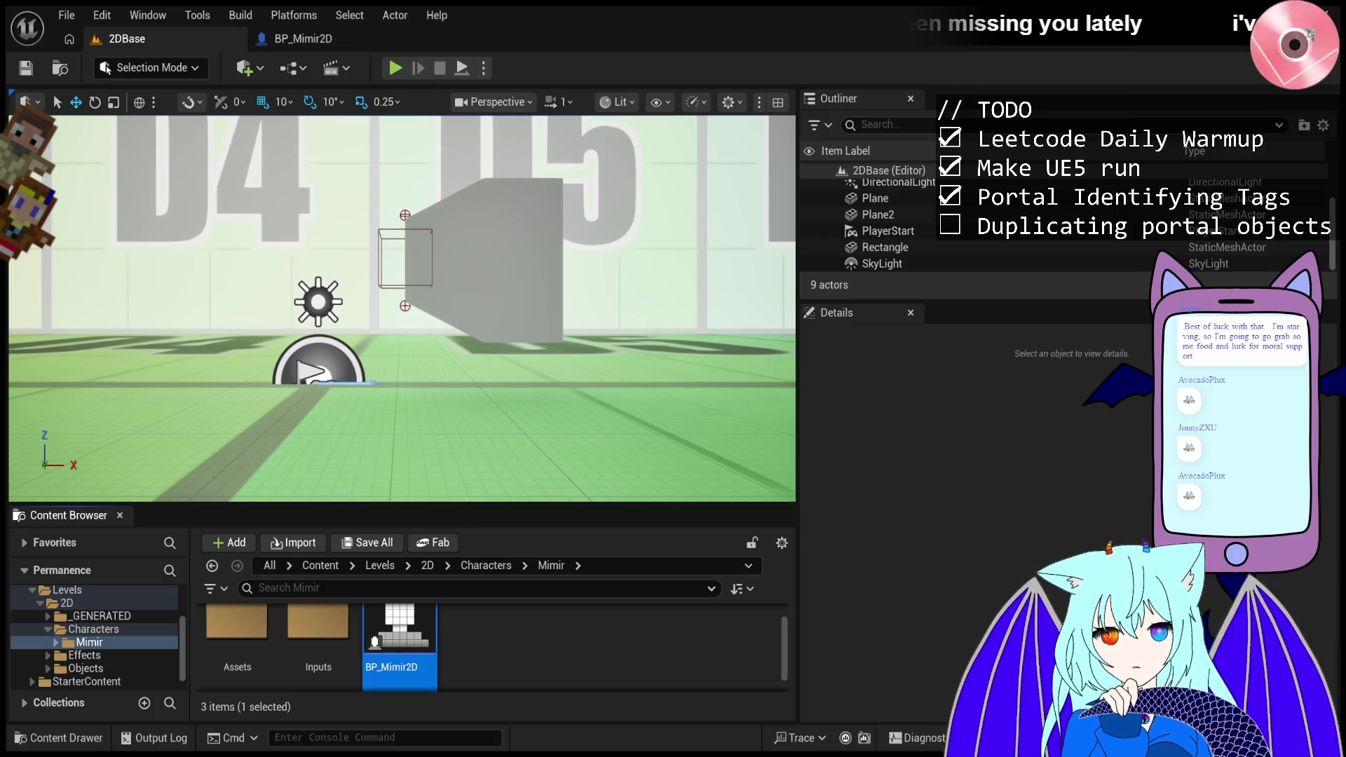
- Start, stop, and restart the 2DBase play session
click(391, 70)
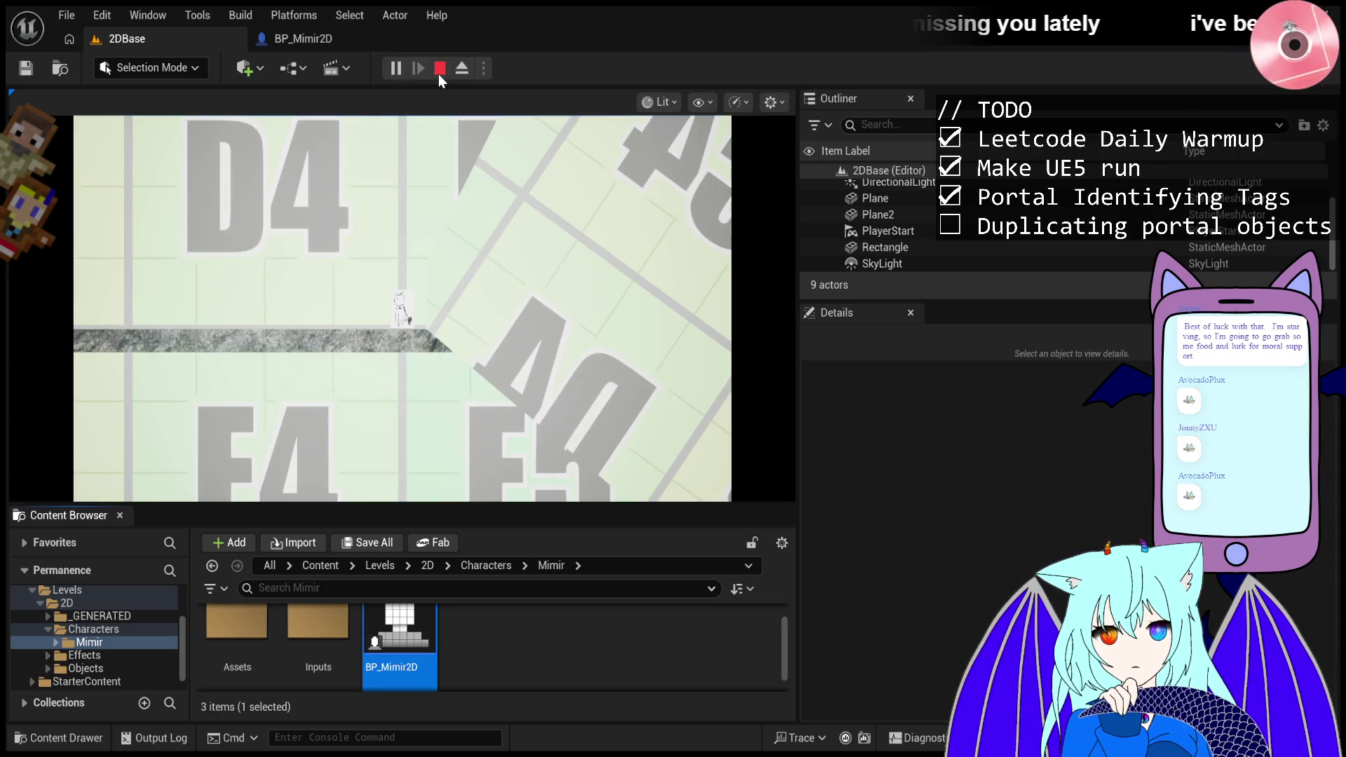
click(442, 72)
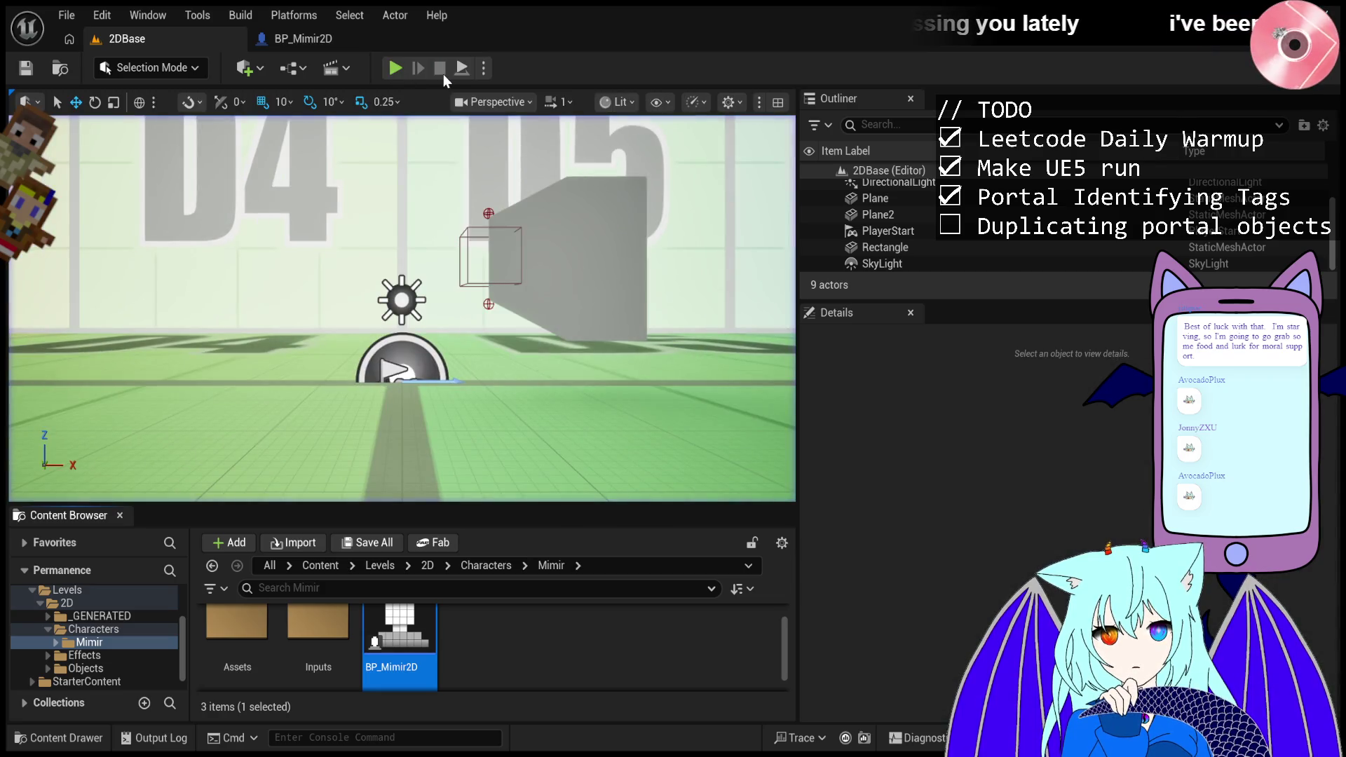
click(394, 70)
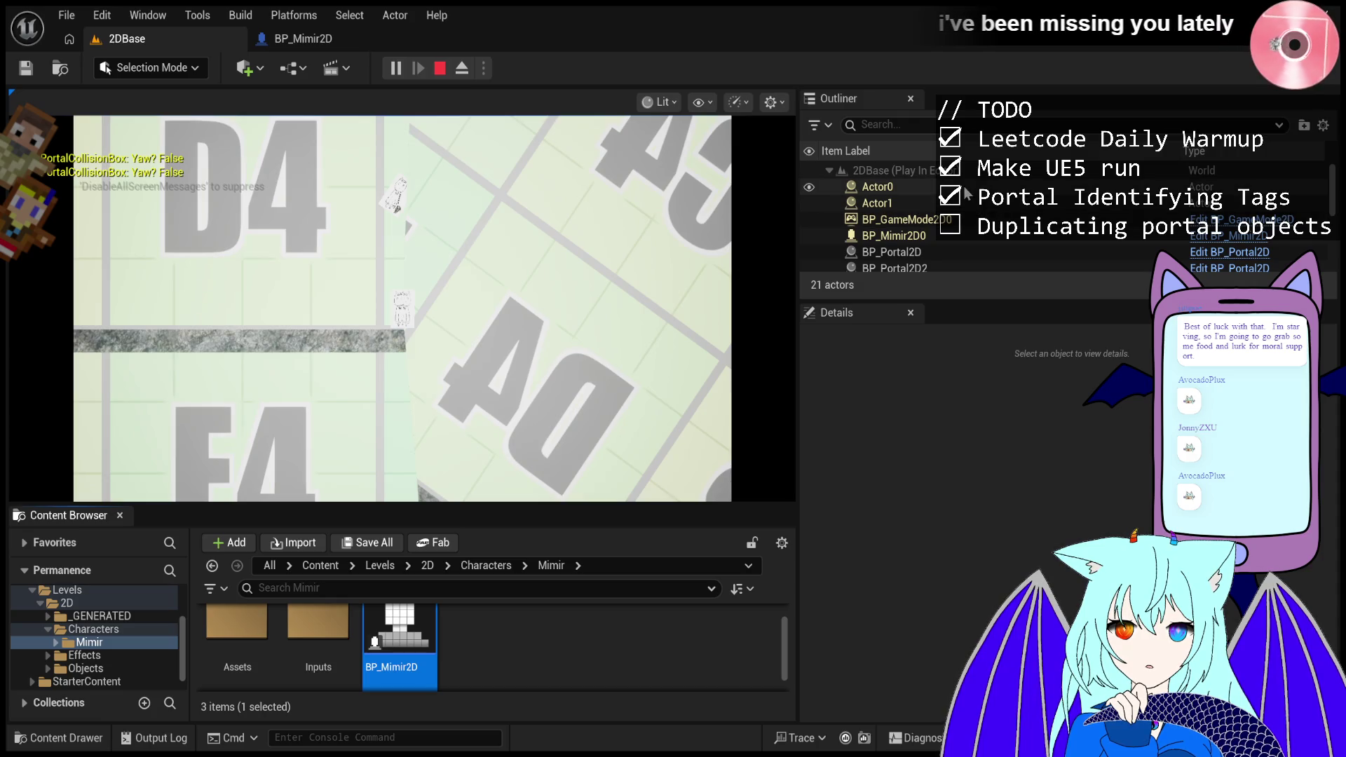
- Return control to the game for a portal test run, then stop the play session
click(533, 331)
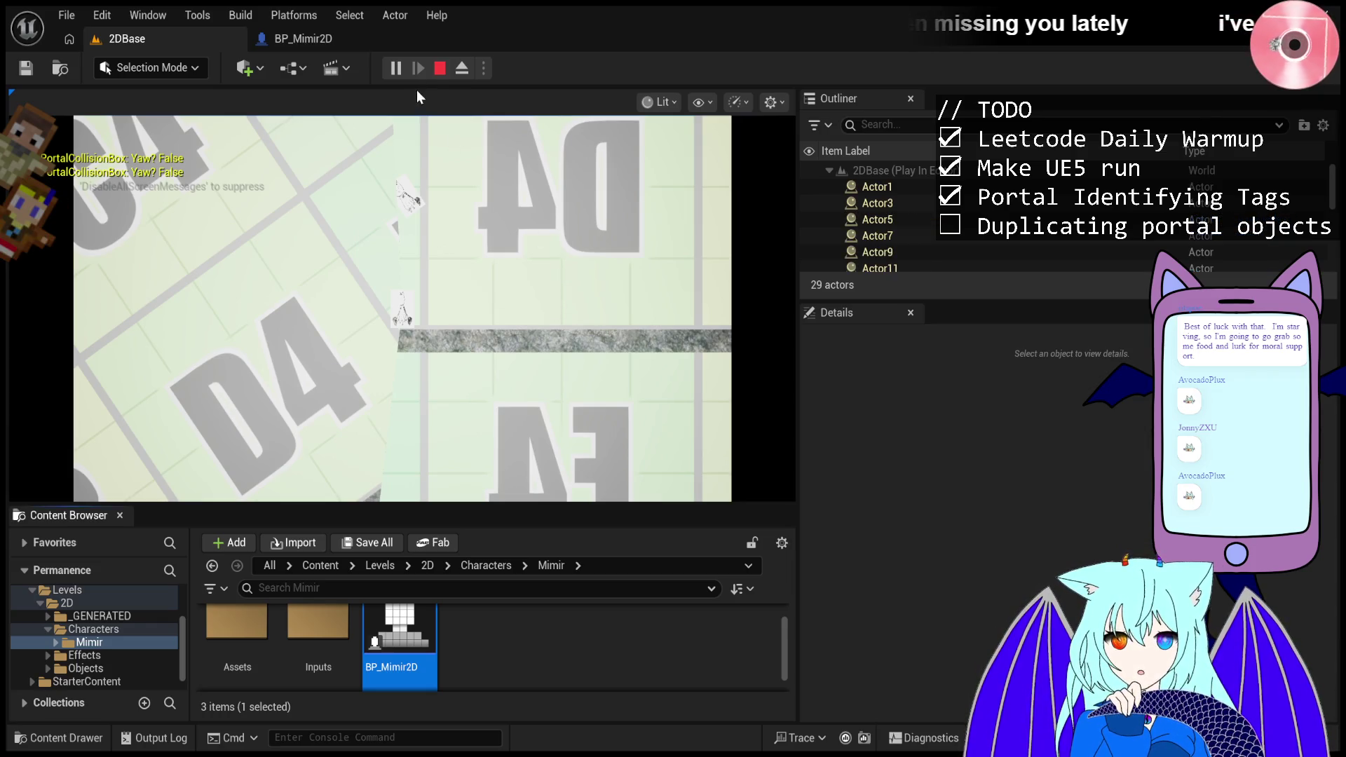
click(439, 71)
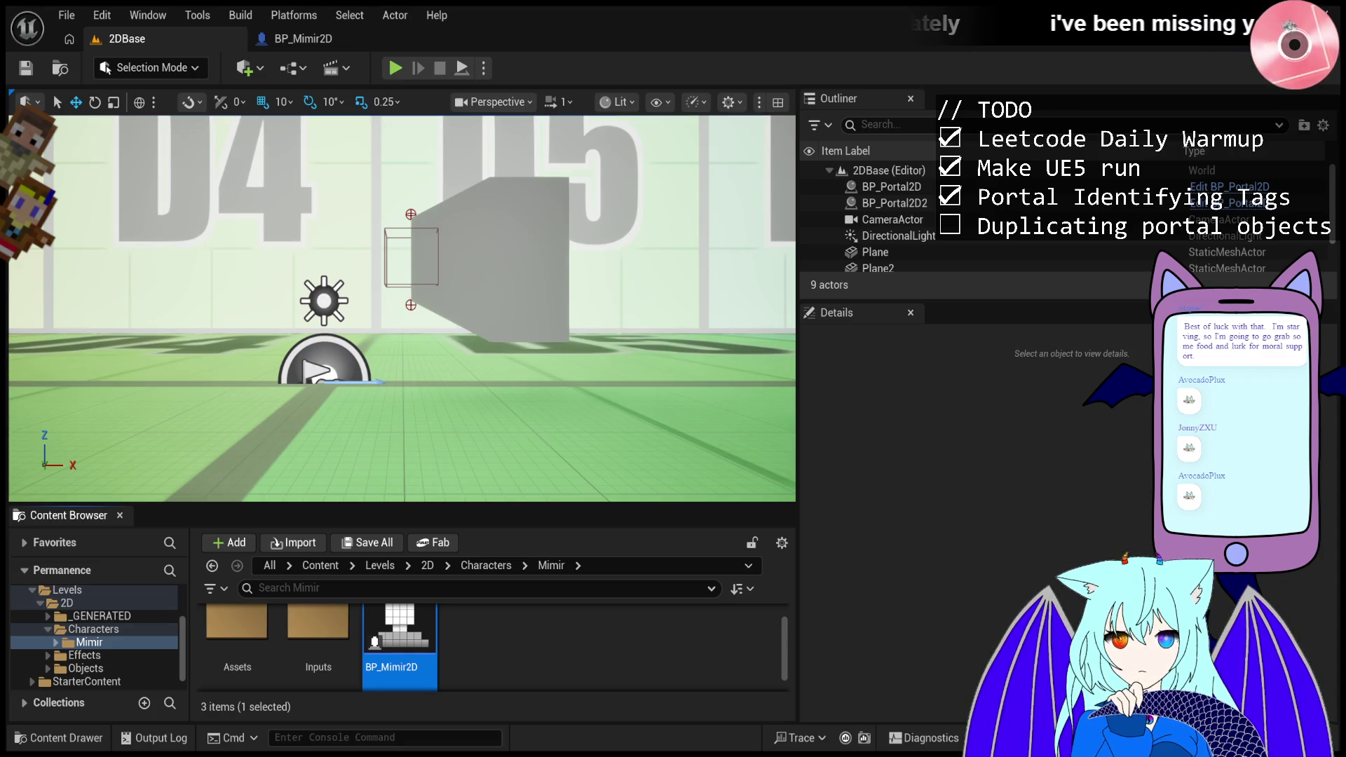
- Launch a fresh play session of 2DBase and stop it after the run
click(388, 71)
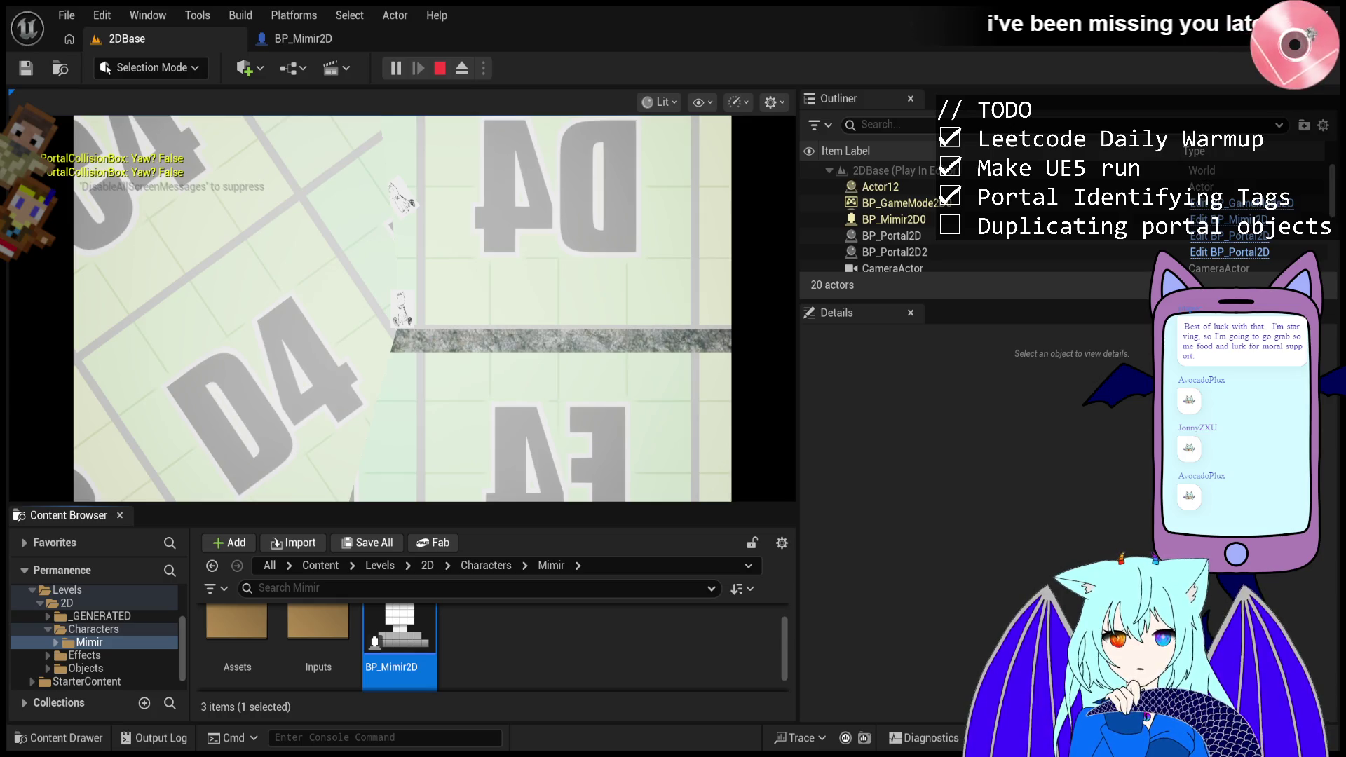
click(440, 68)
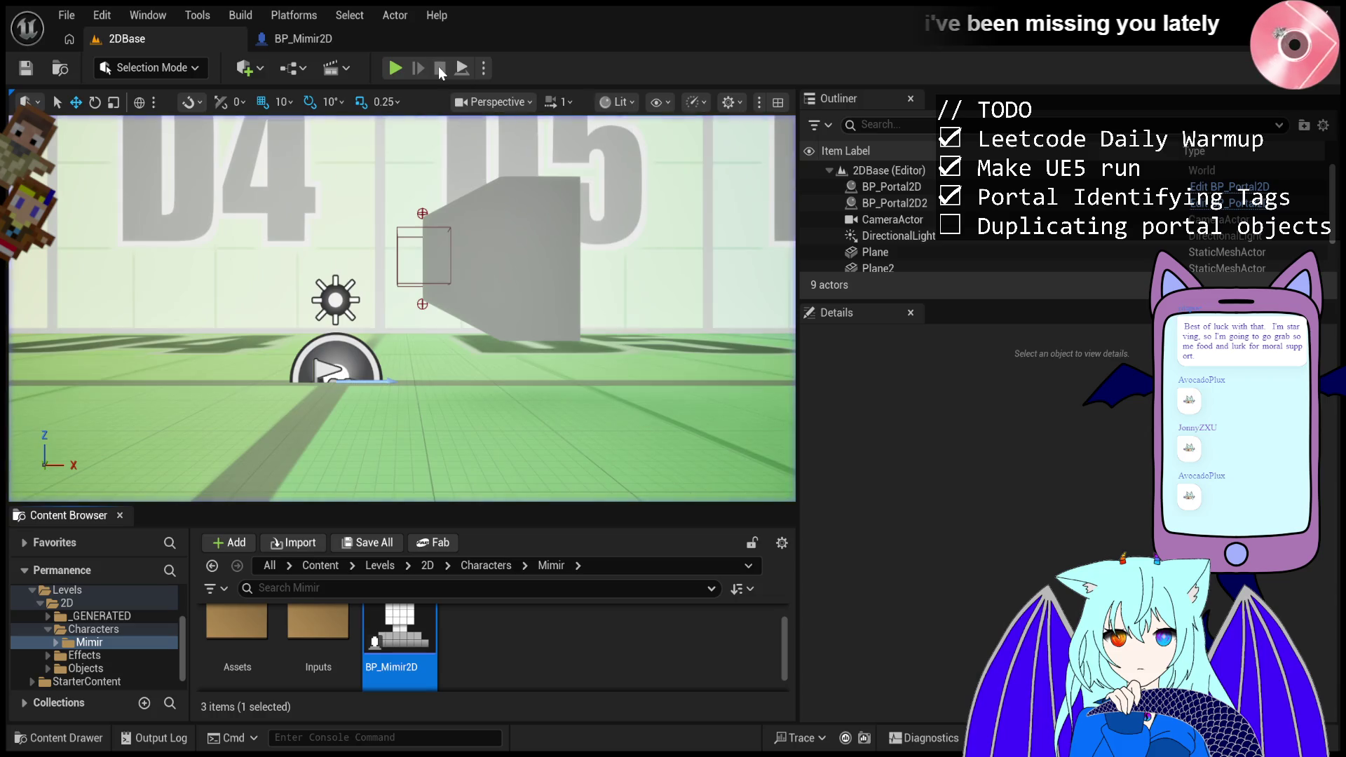
- Play the 2DBase level again, then end the session with Escape
click(394, 69)
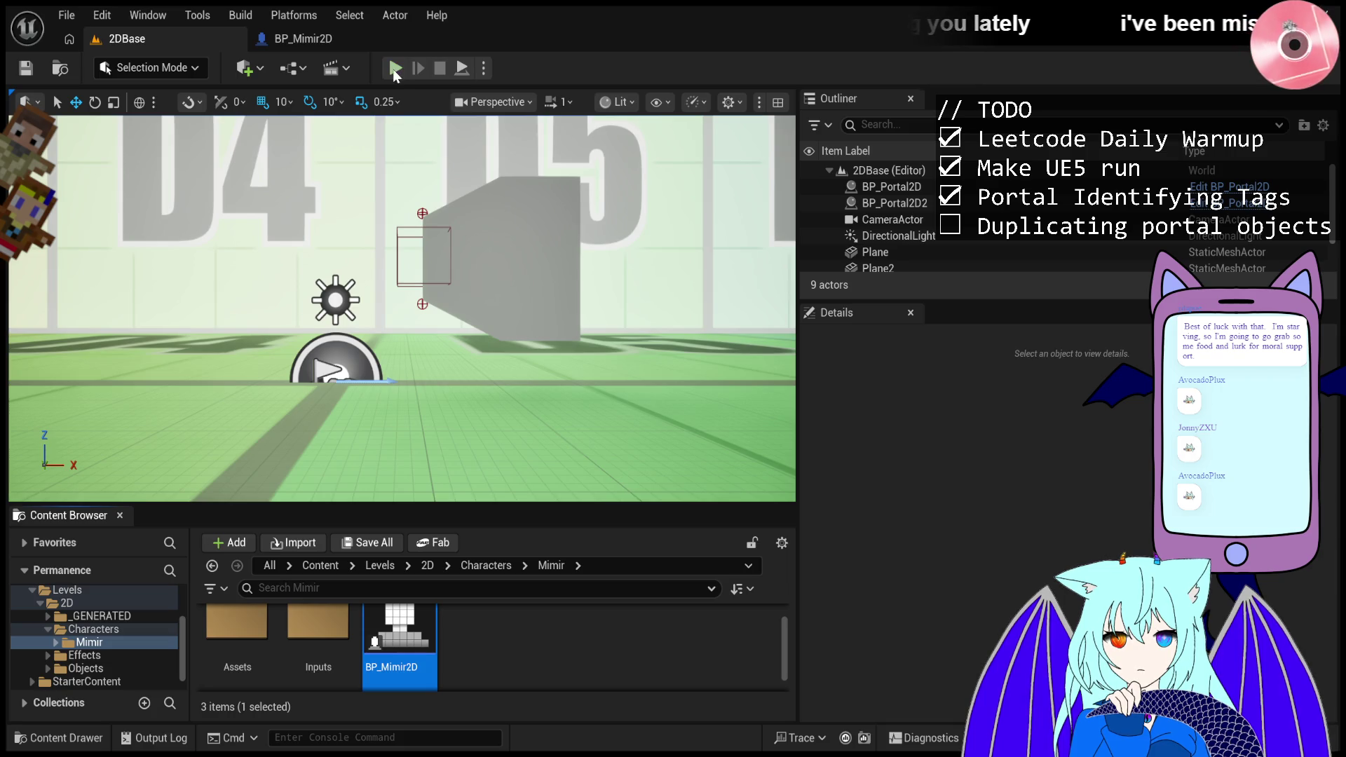
click(397, 69)
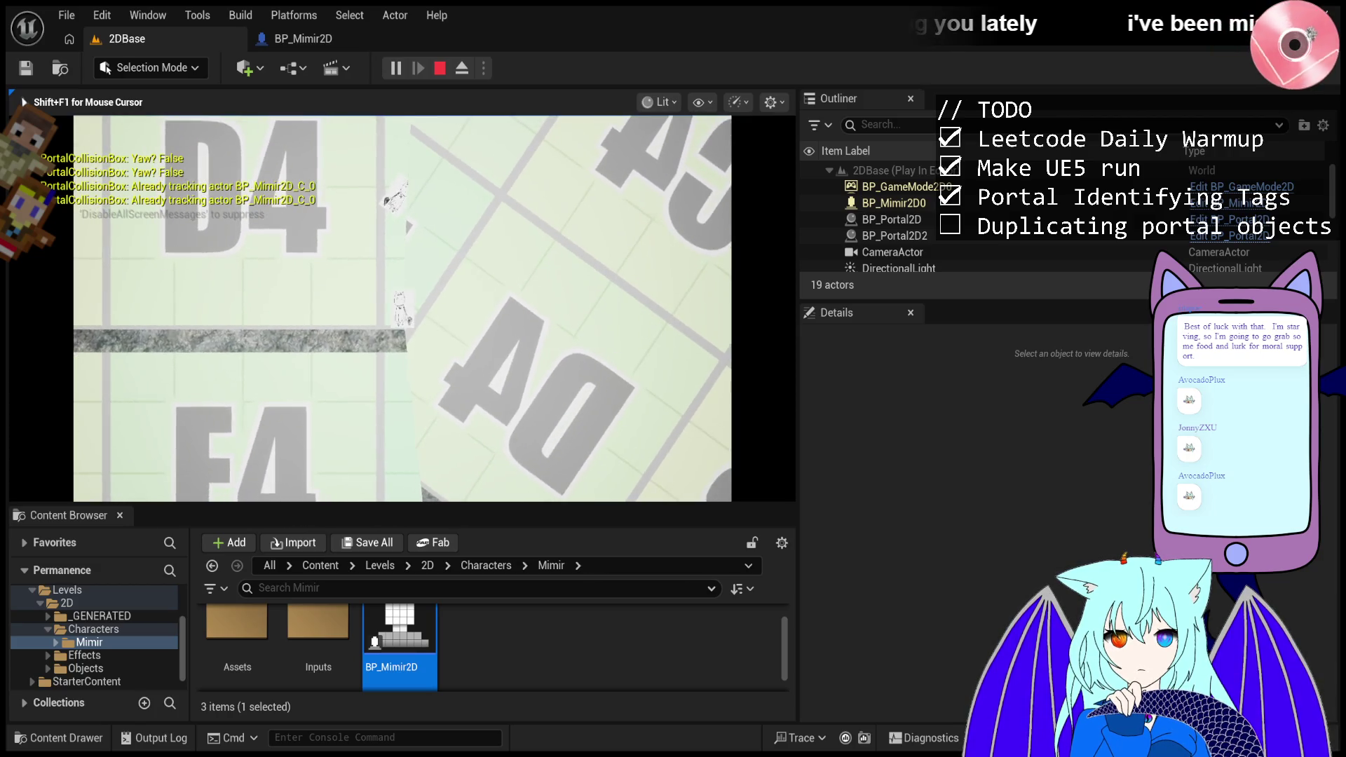
key(Escape)
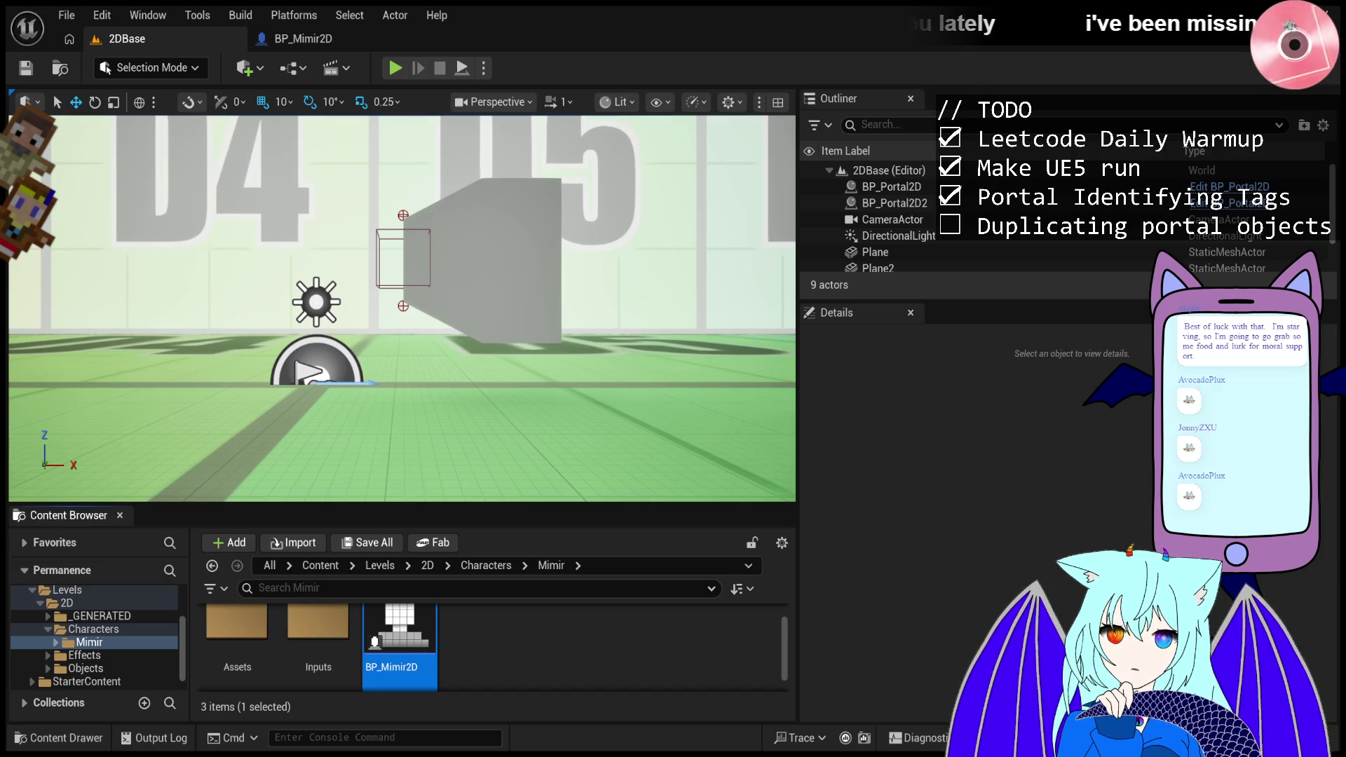
click(394, 68)
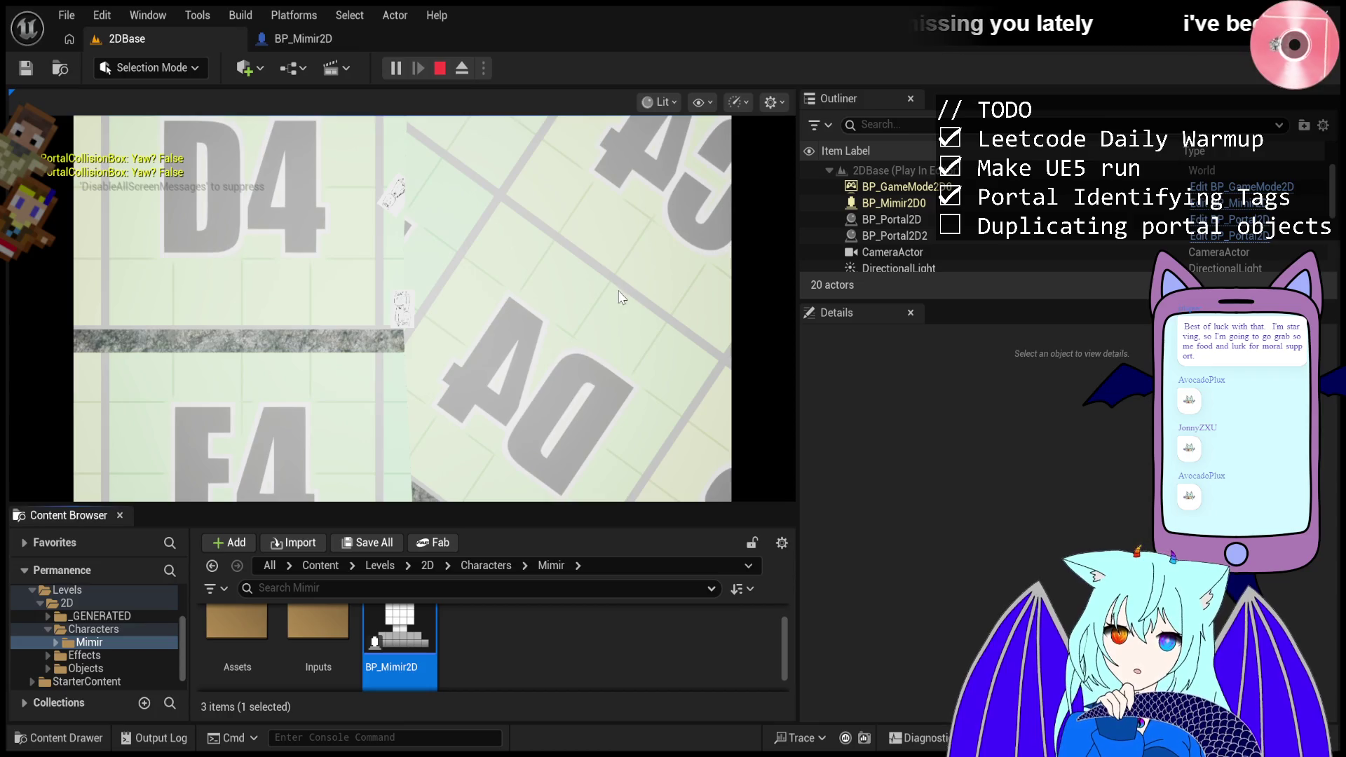
click(440, 69)
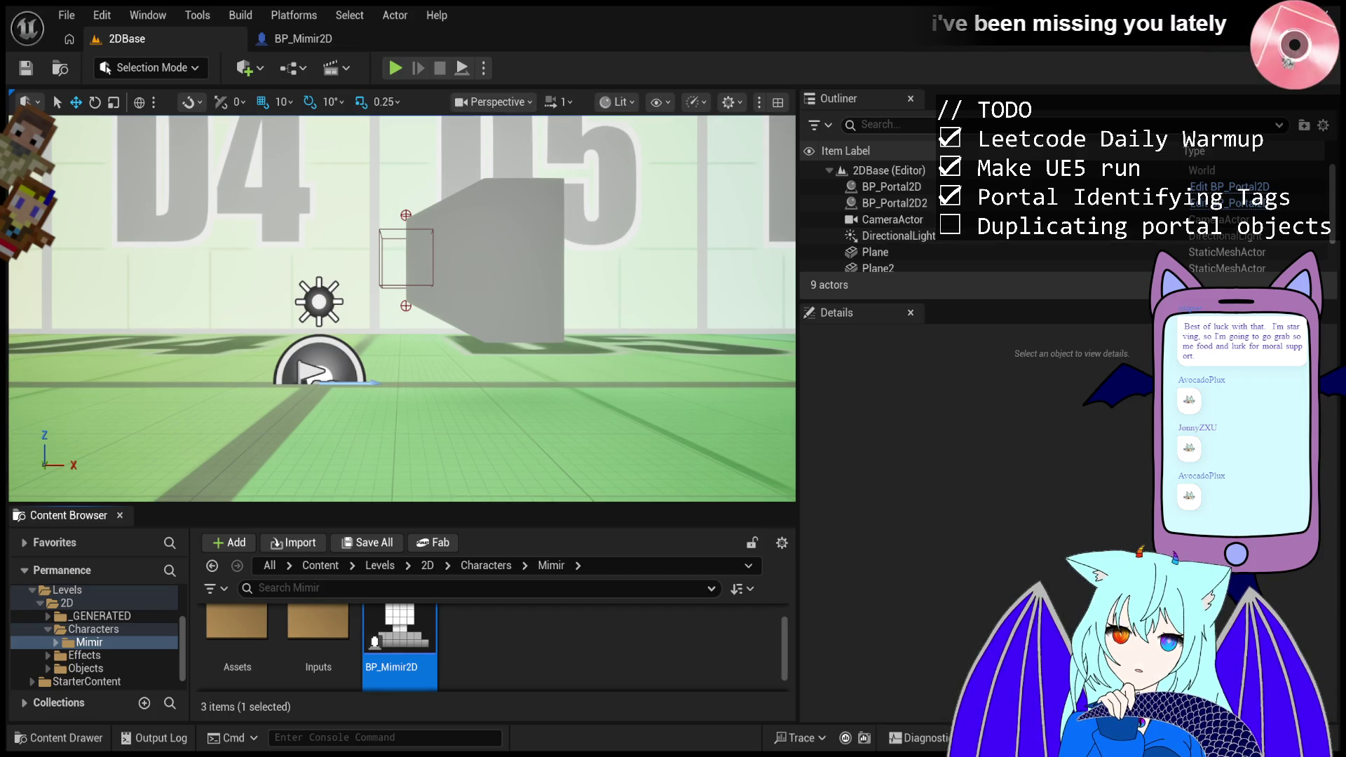
click(391, 73)
click(449, 342)
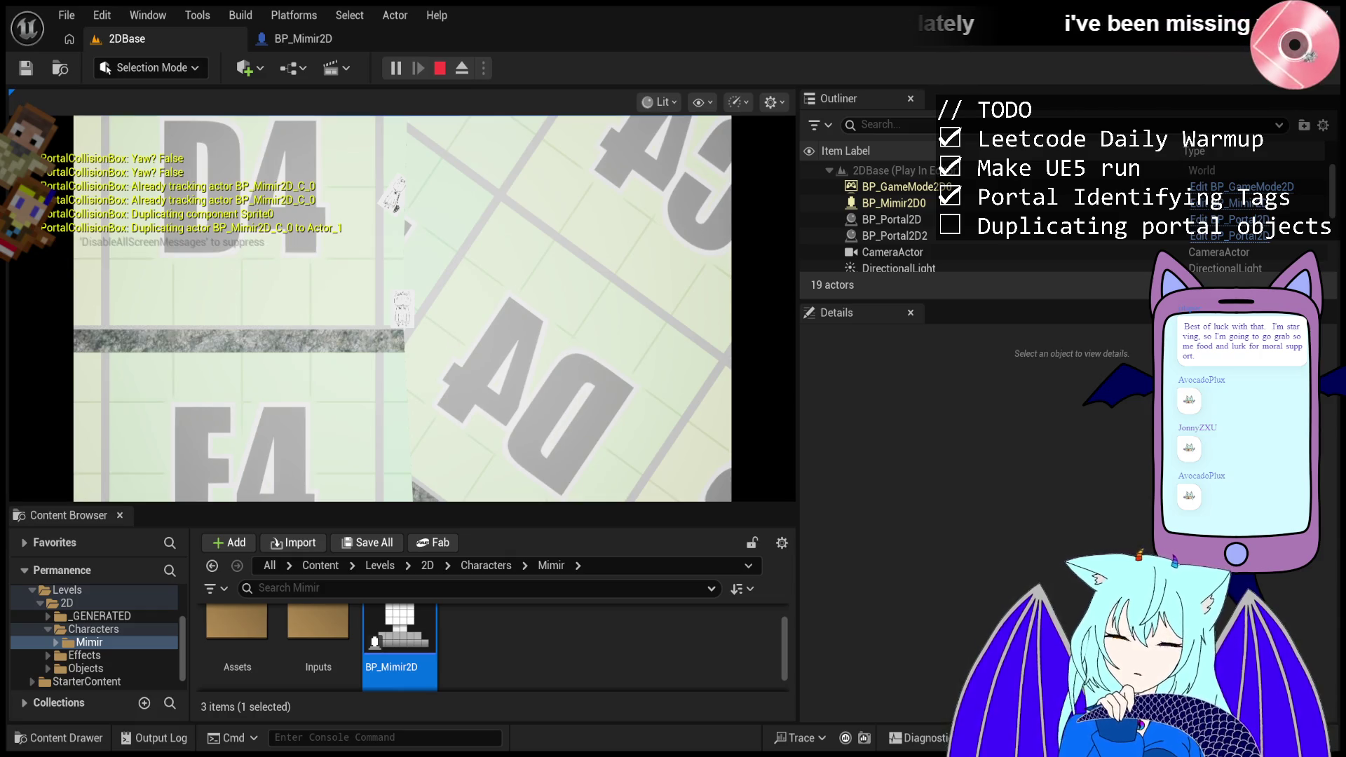
click(440, 70)
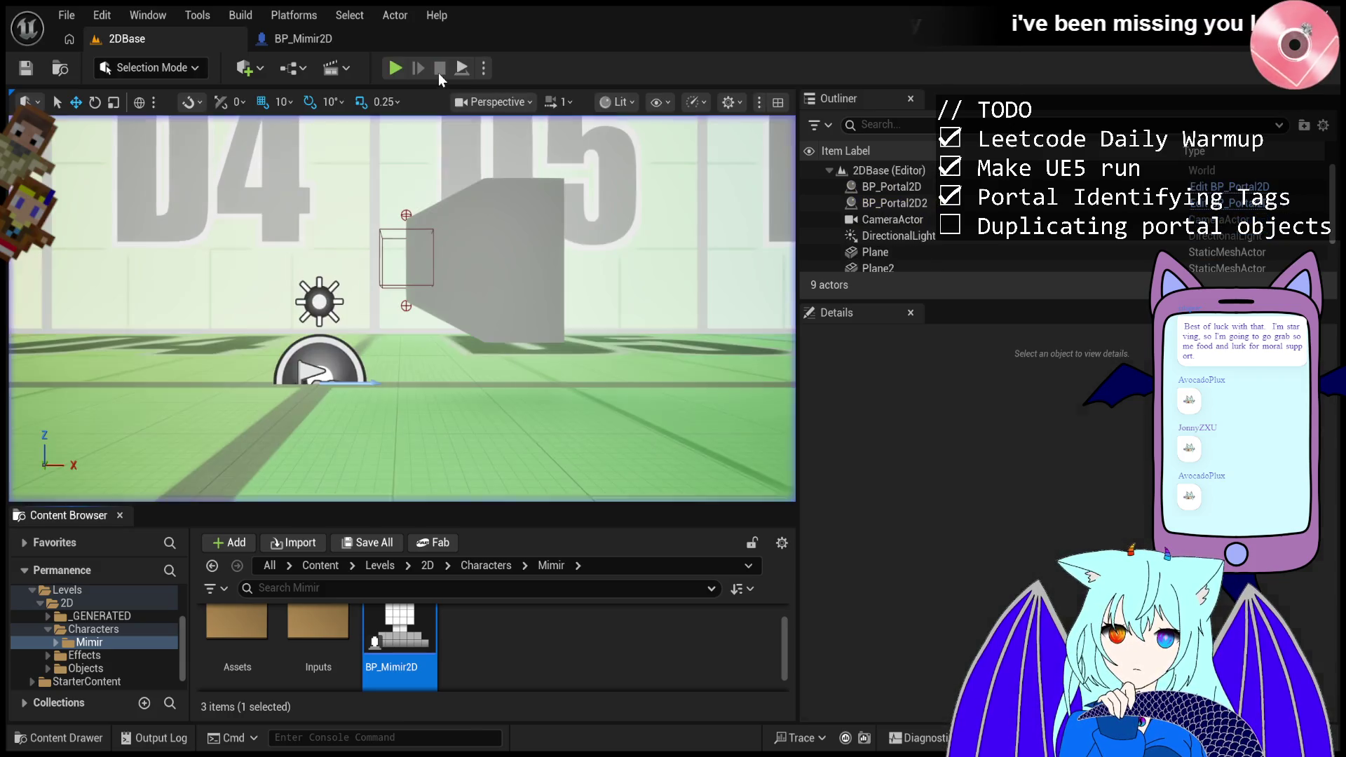
- Start, stop, and restart the 2DBase play-test so the character crosses the portal
click(389, 75)
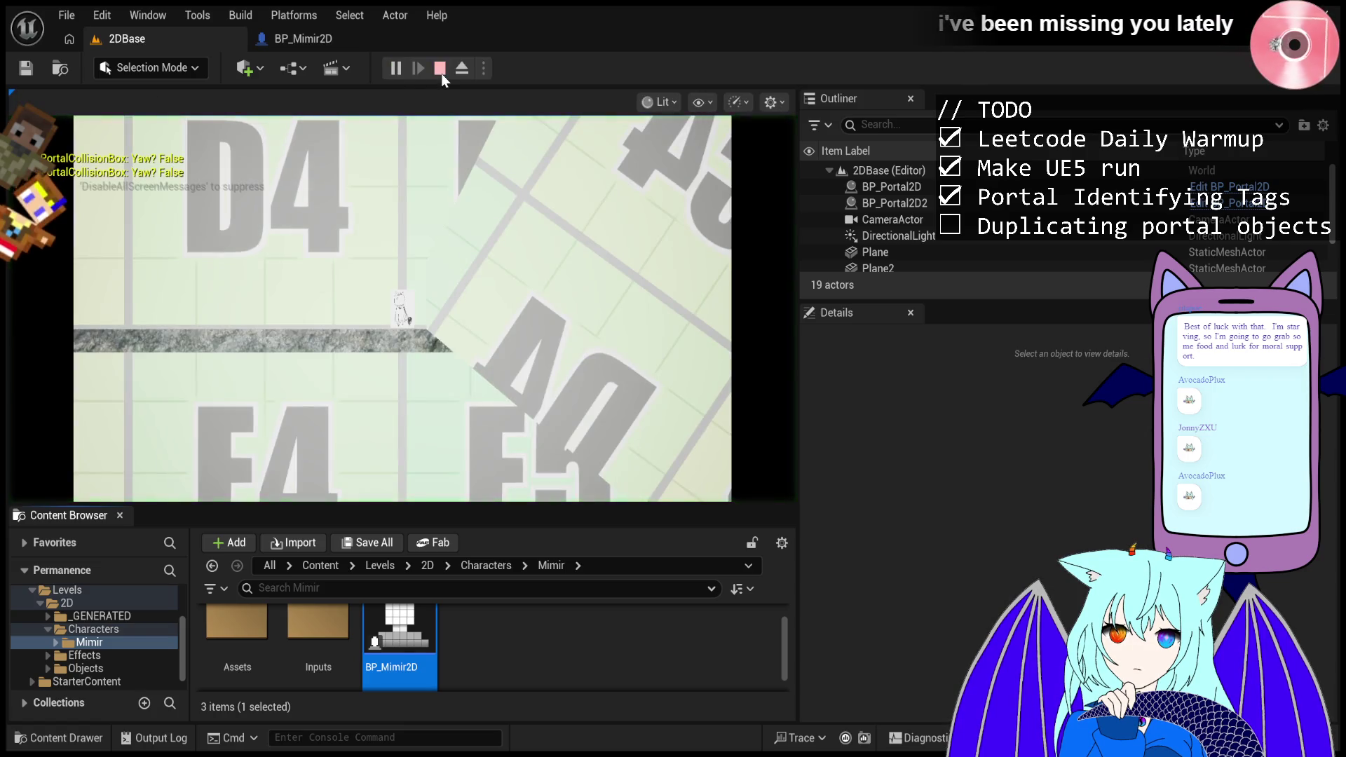
click(441, 73)
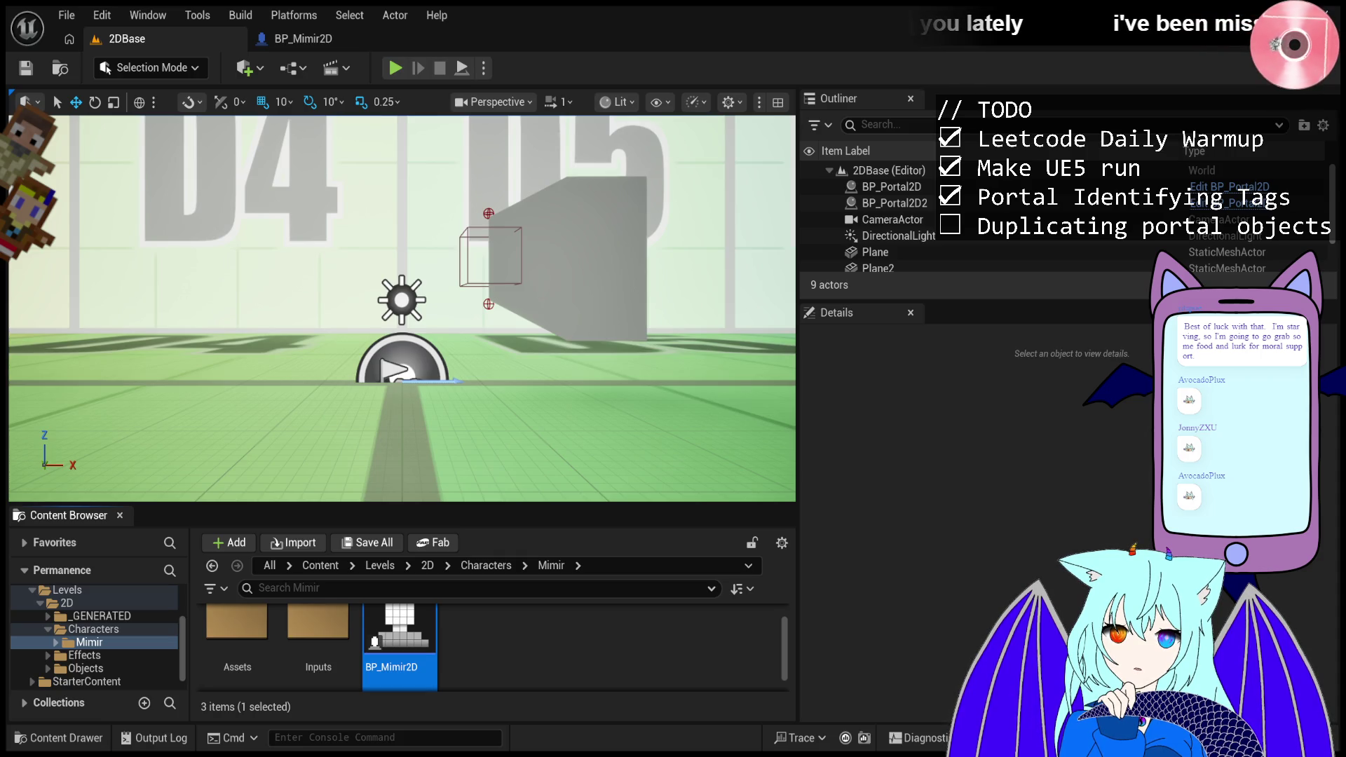
click(396, 68)
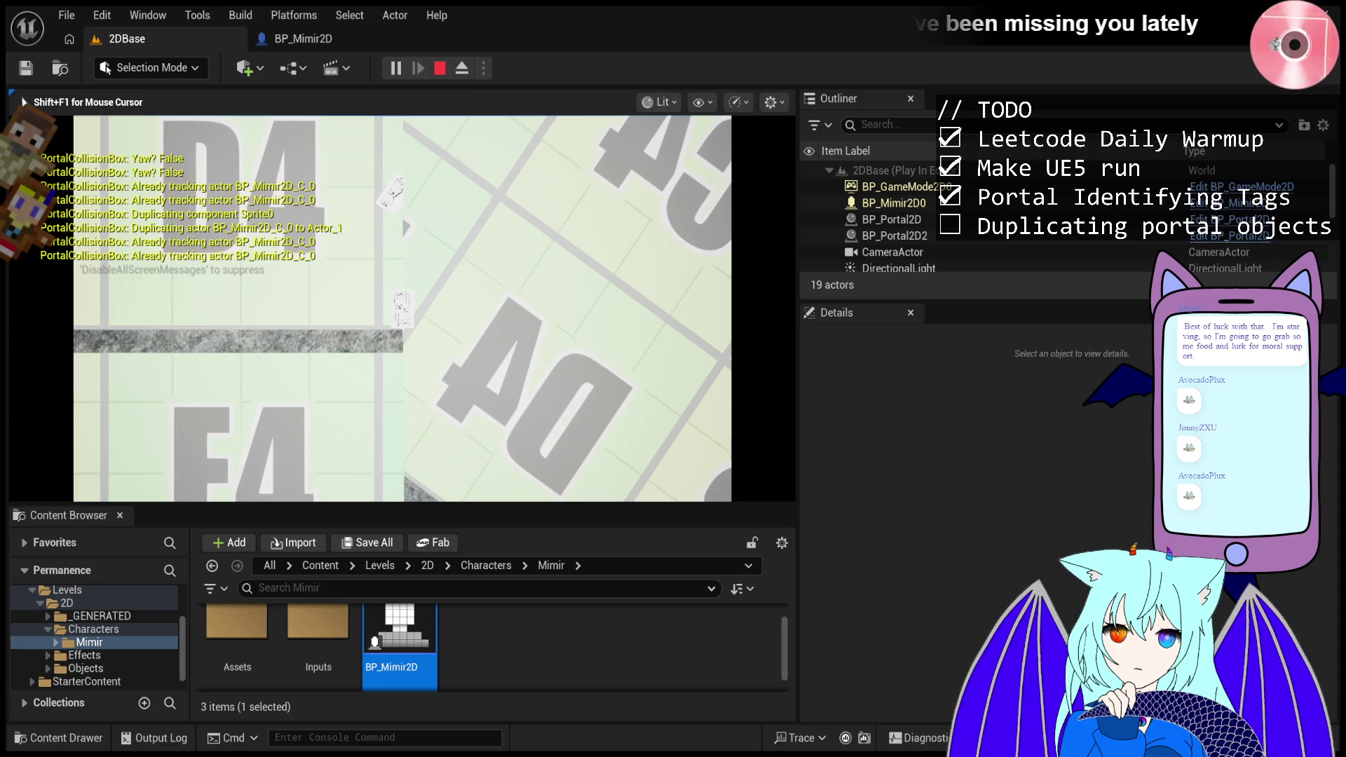
key(F8)
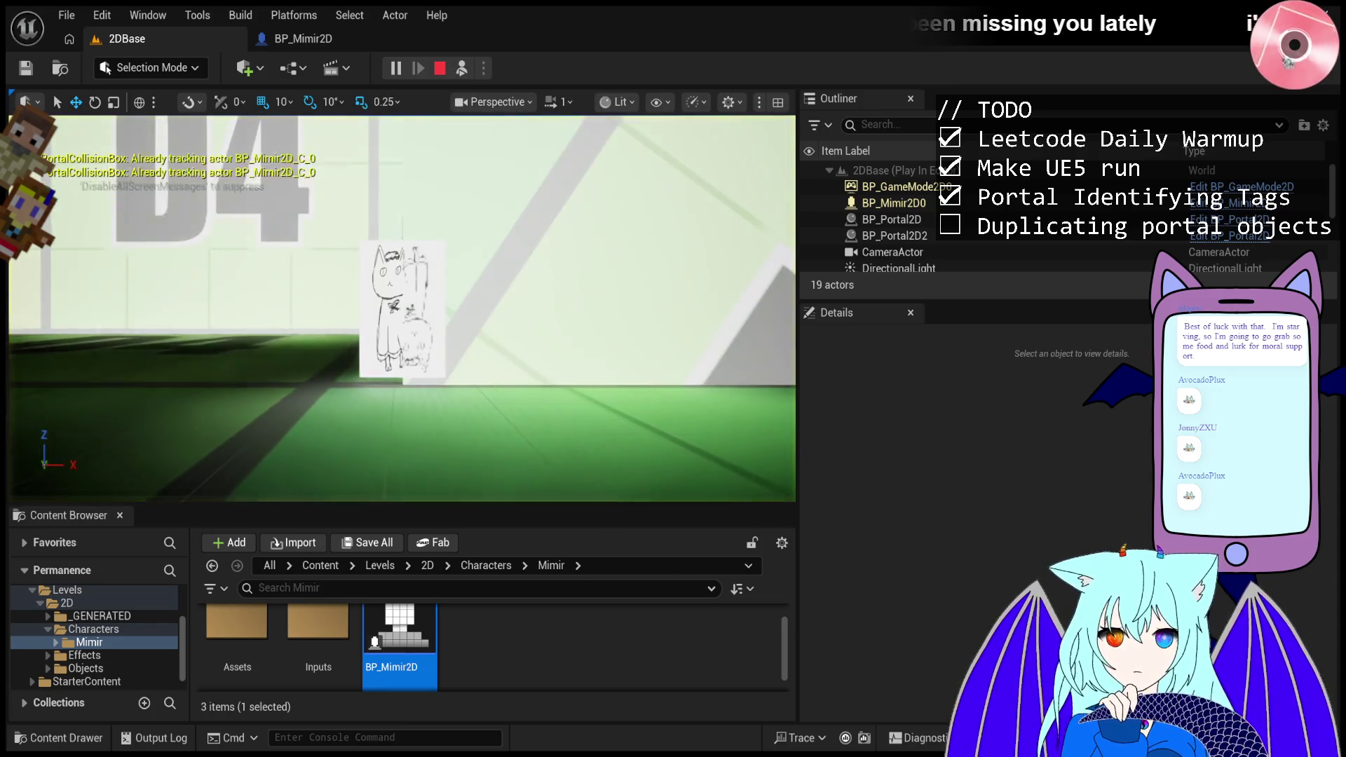
key(w)
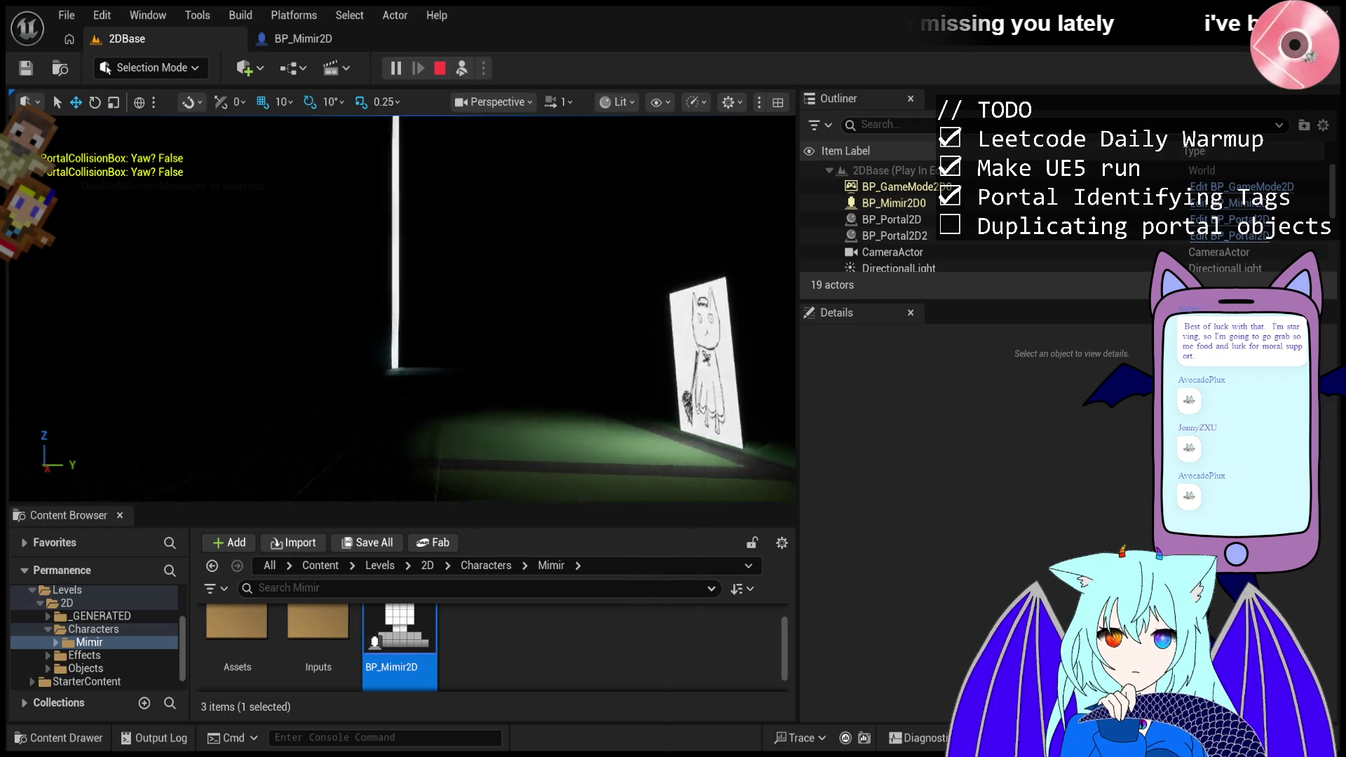
key(e)
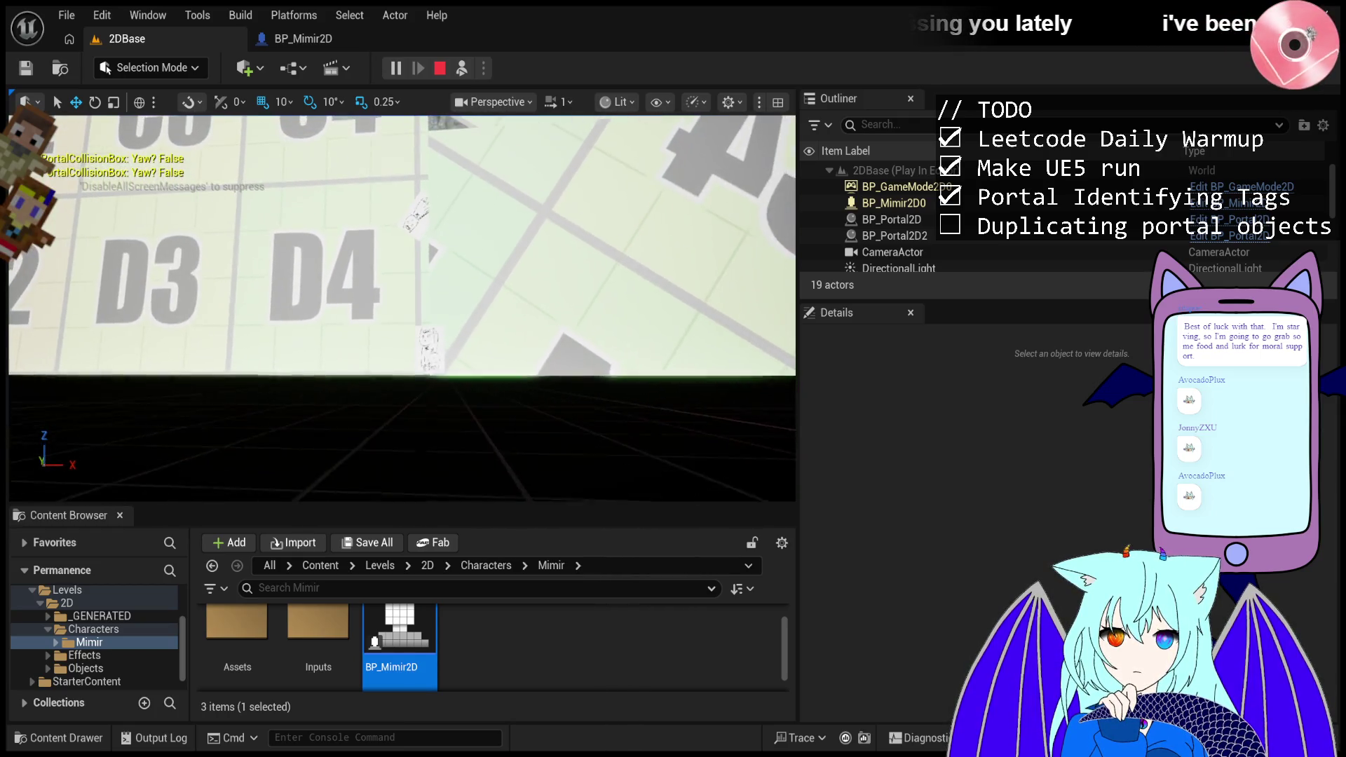
key(q)
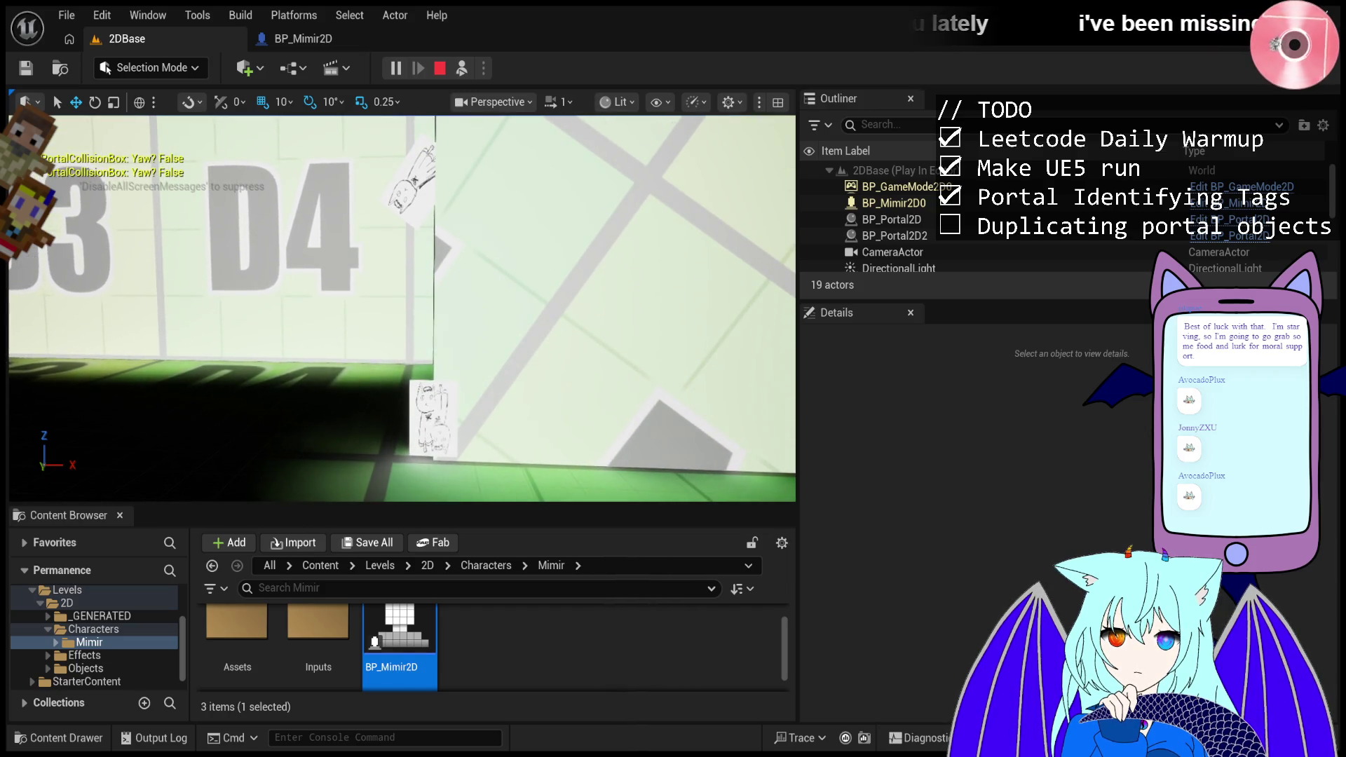
key(q)
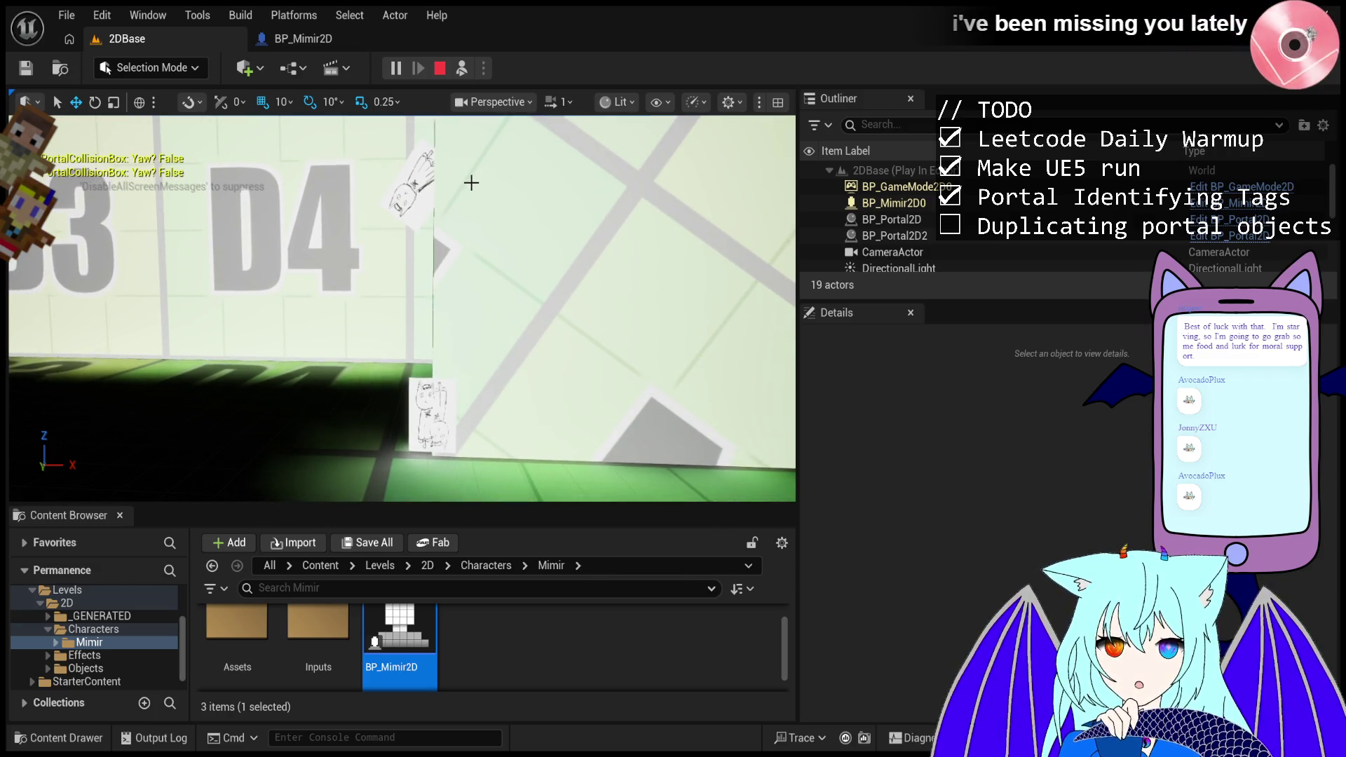
click(462, 68)
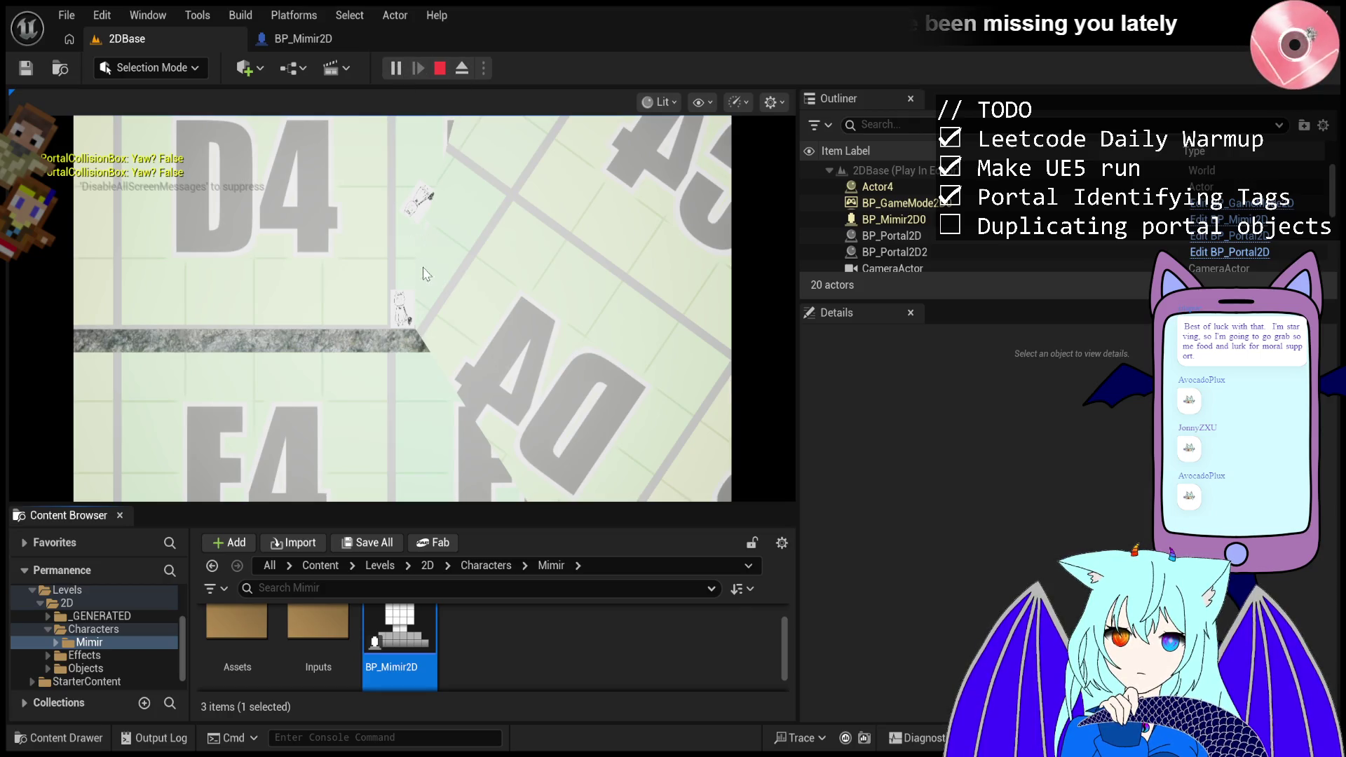
- Pause the game and compare the duplicated Actor4's details with BP_Mimir2D0's
click(403, 211)
key(shift+F1)
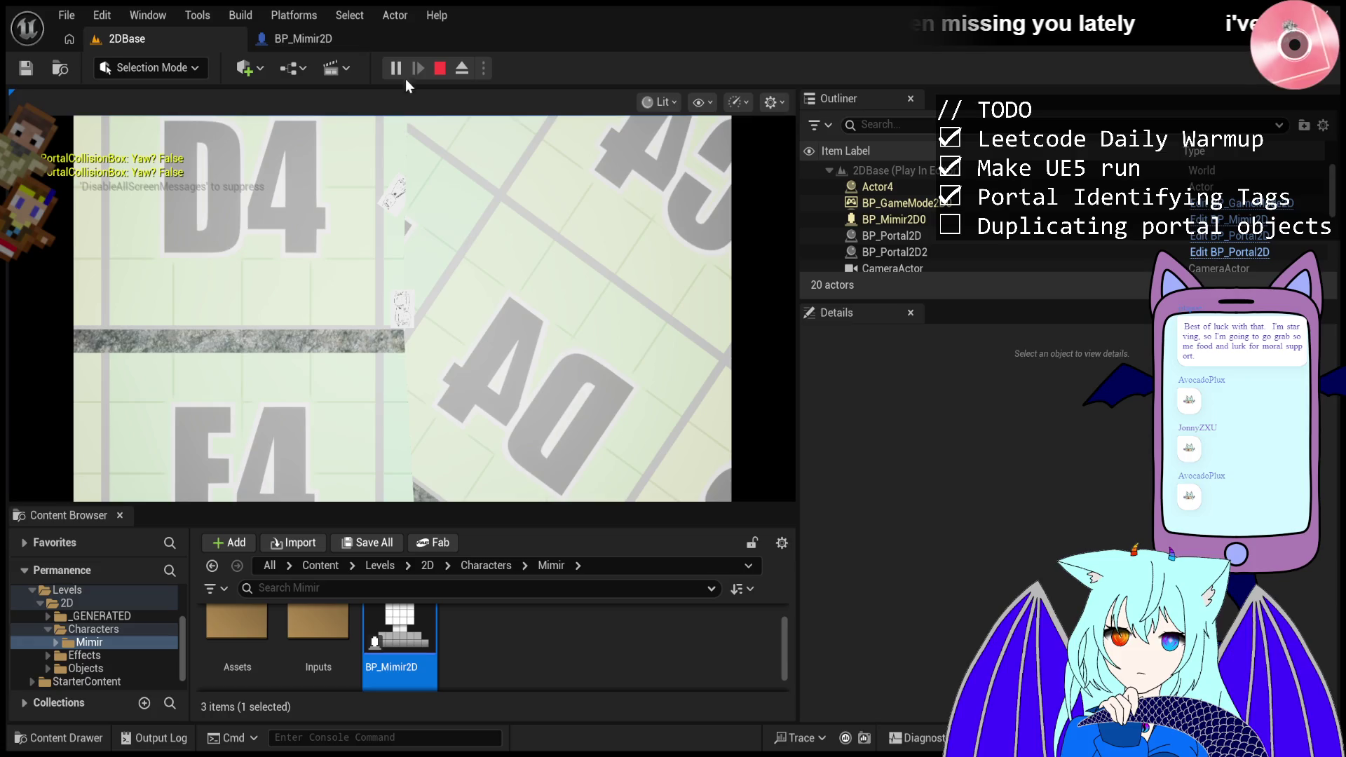
click(395, 68)
click(911, 187)
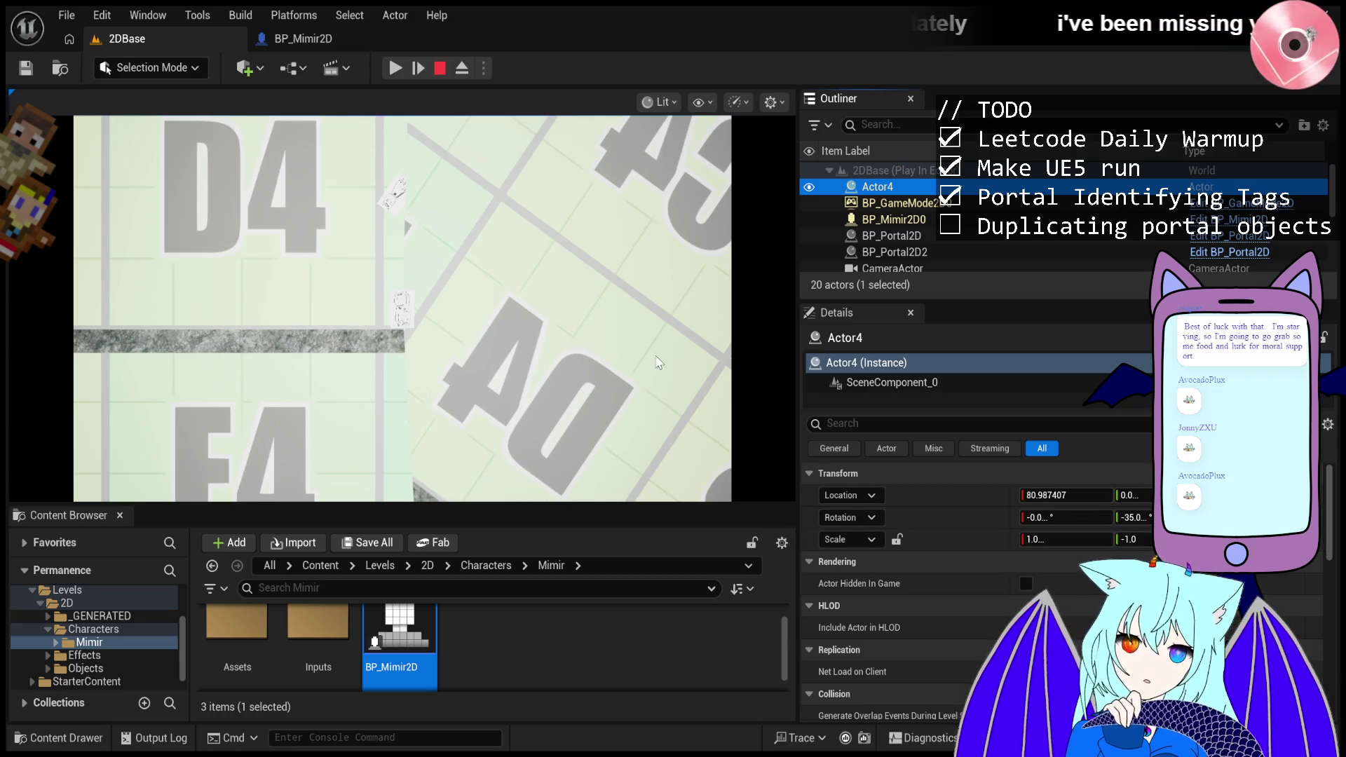
click(917, 219)
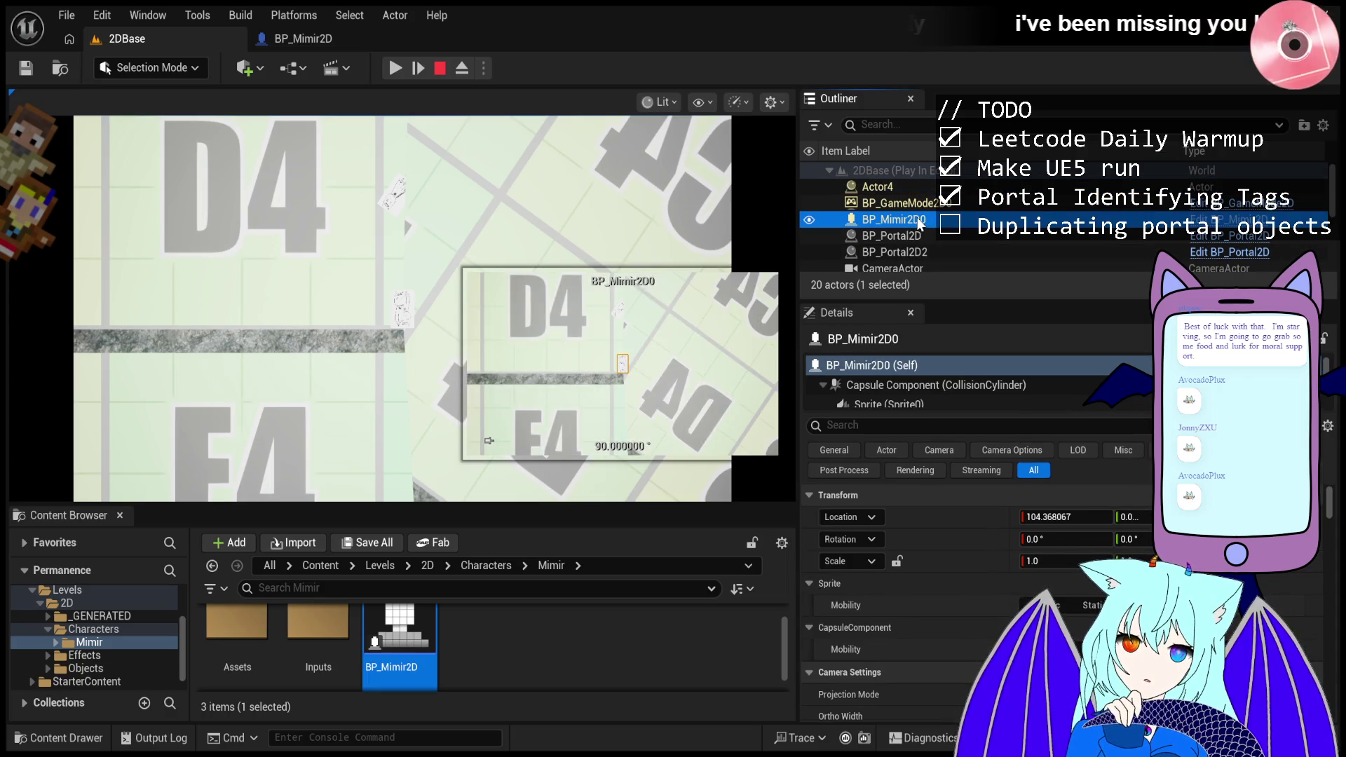
click(934, 188)
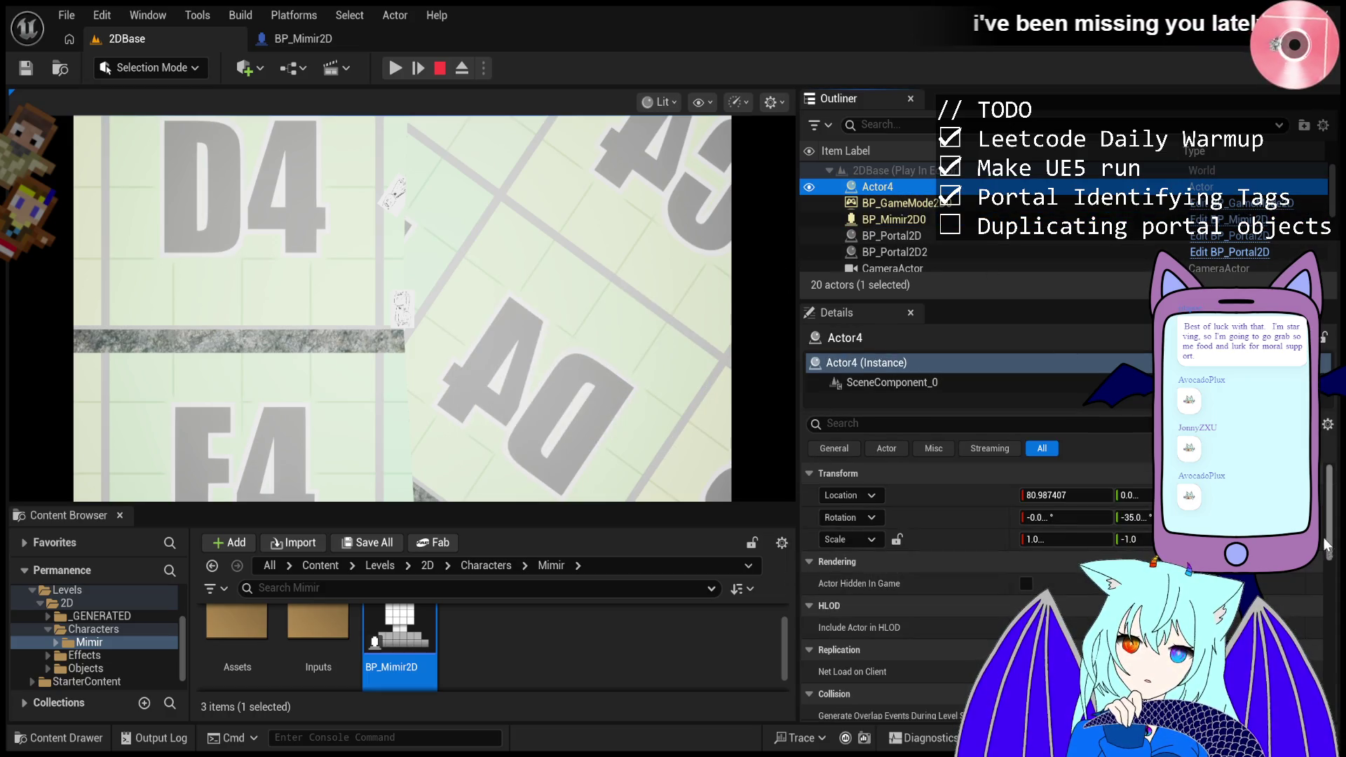
- Mirror Actor4 horizontally by setting its X scale to -1.0
click(1065, 539)
text(-1.0)
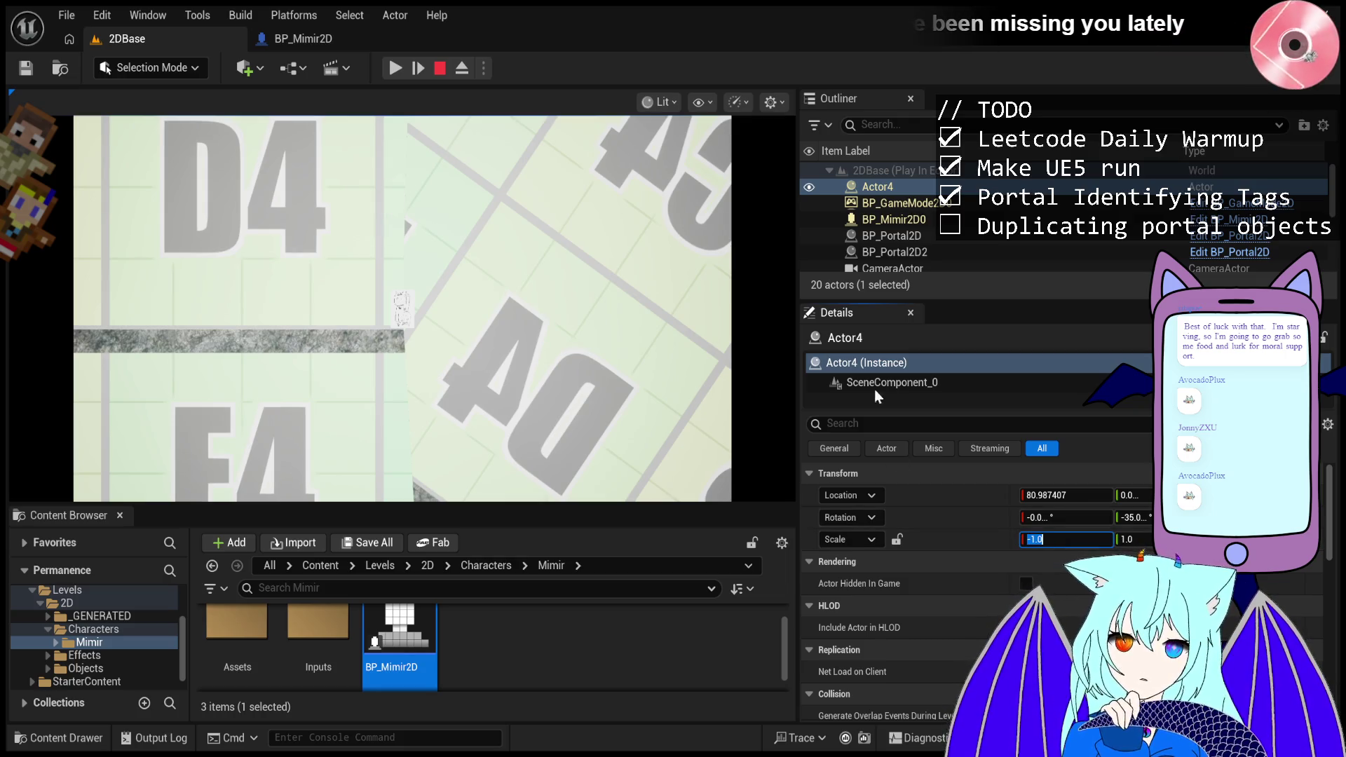
click(914, 204)
click(924, 189)
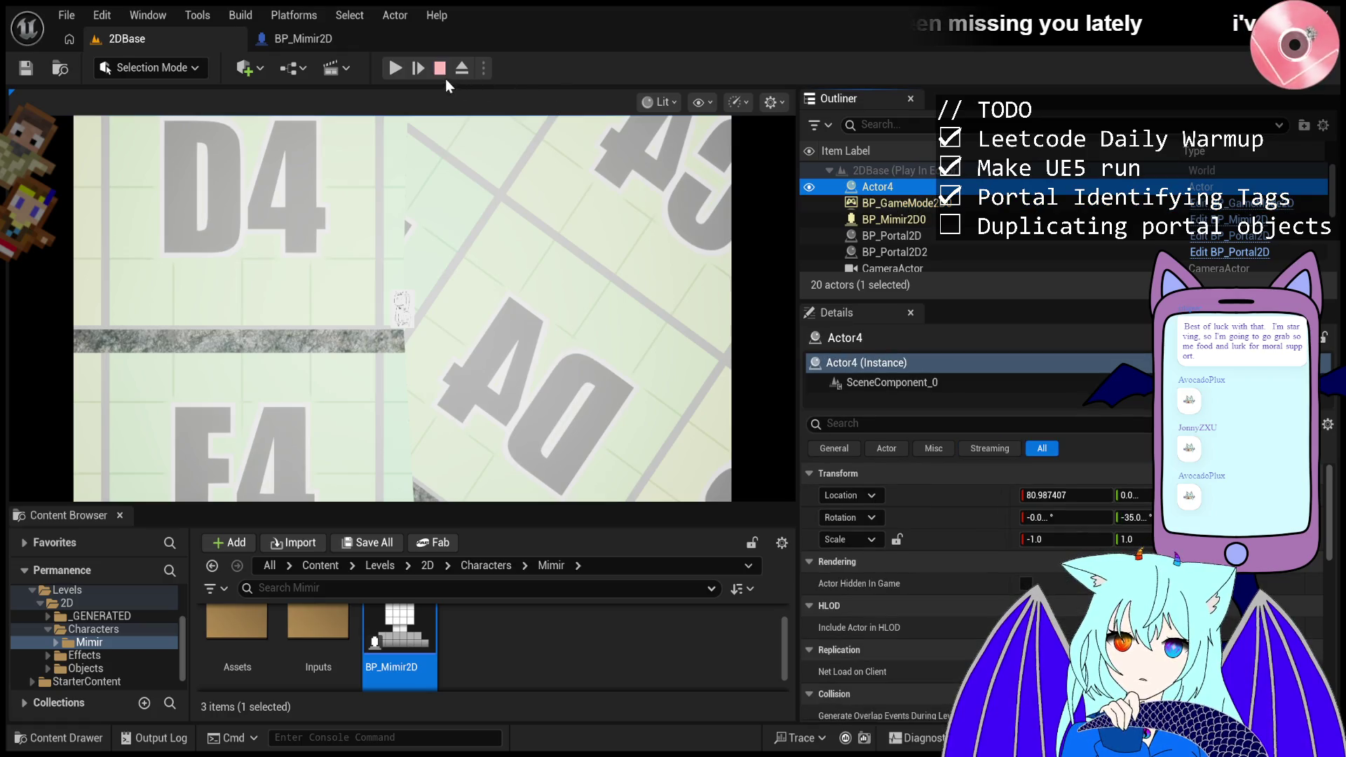
- Resume the game, inspect BP_Mimir2D0 and the new Actor5's details, then stop the session
click(394, 70)
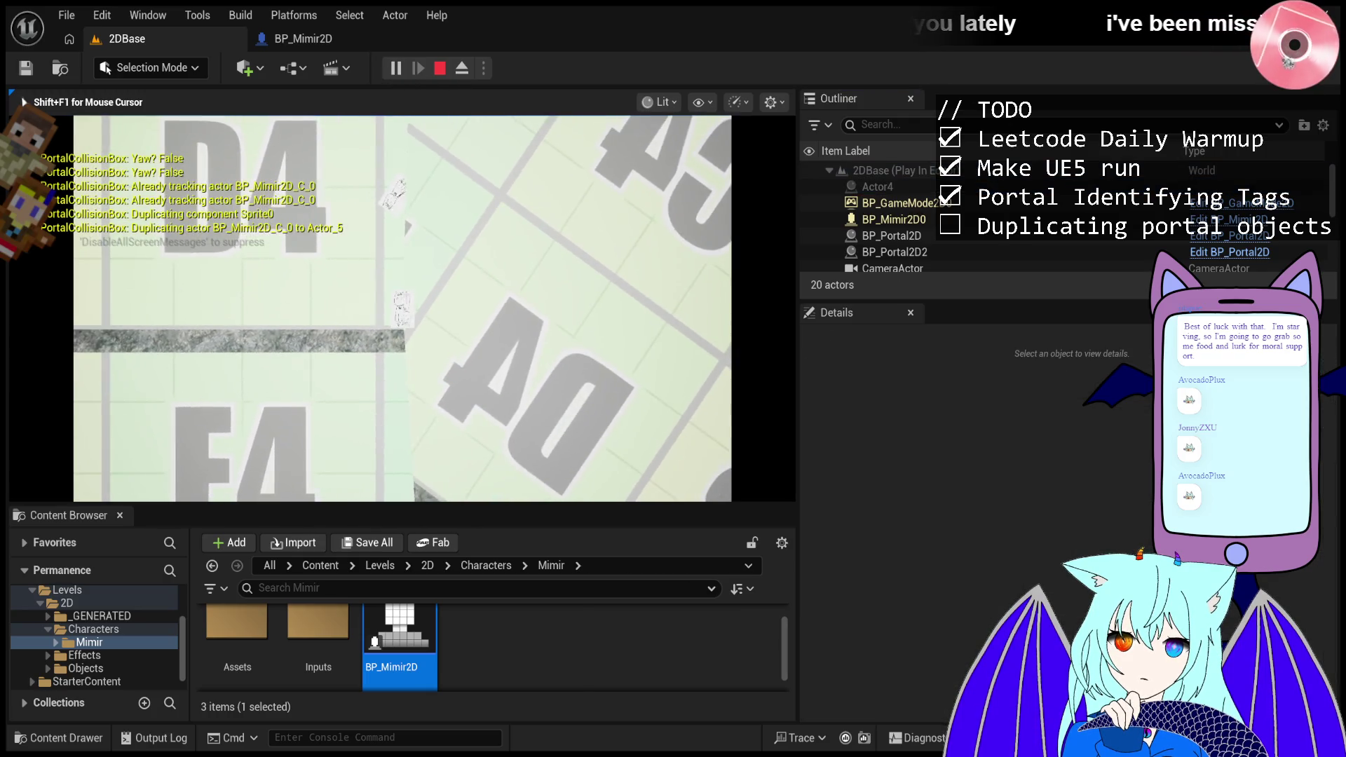
key(shift+F1)
click(881, 217)
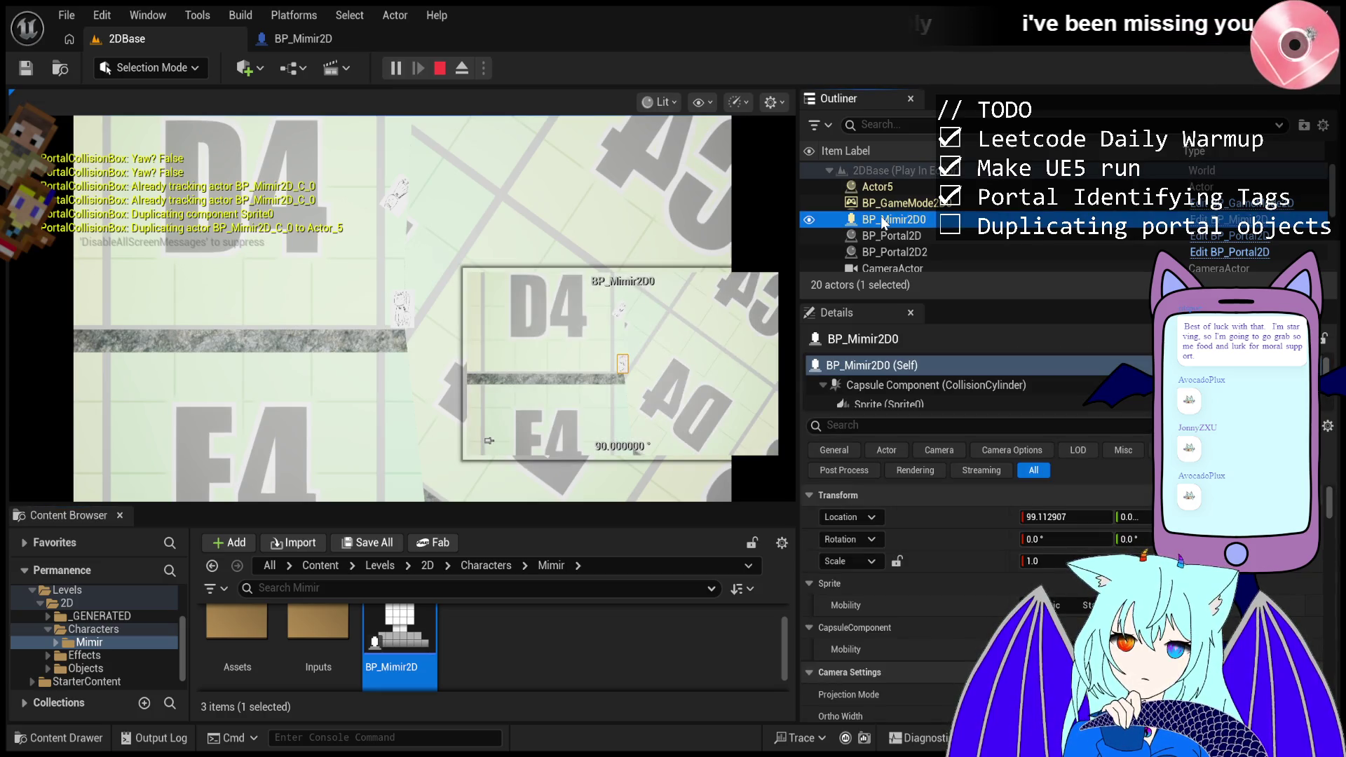
click(877, 186)
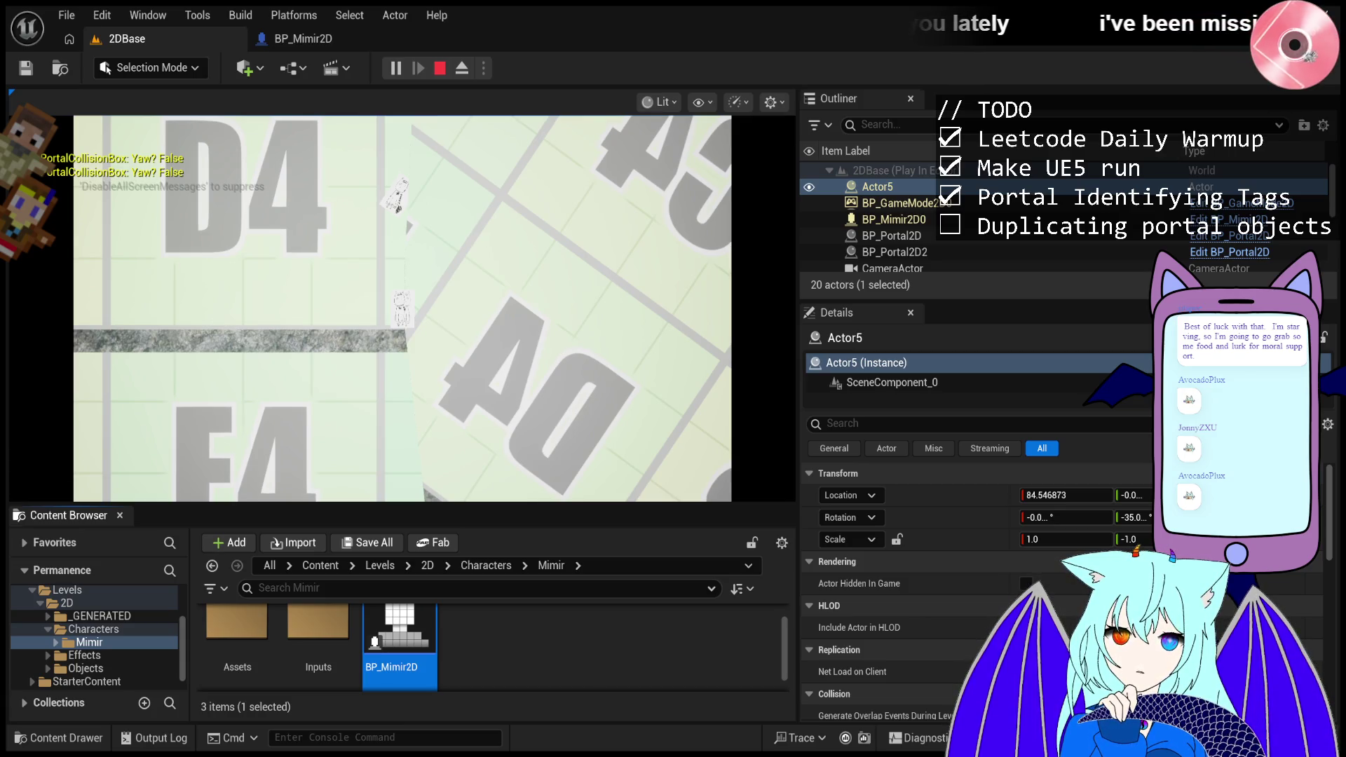
key(Escape)
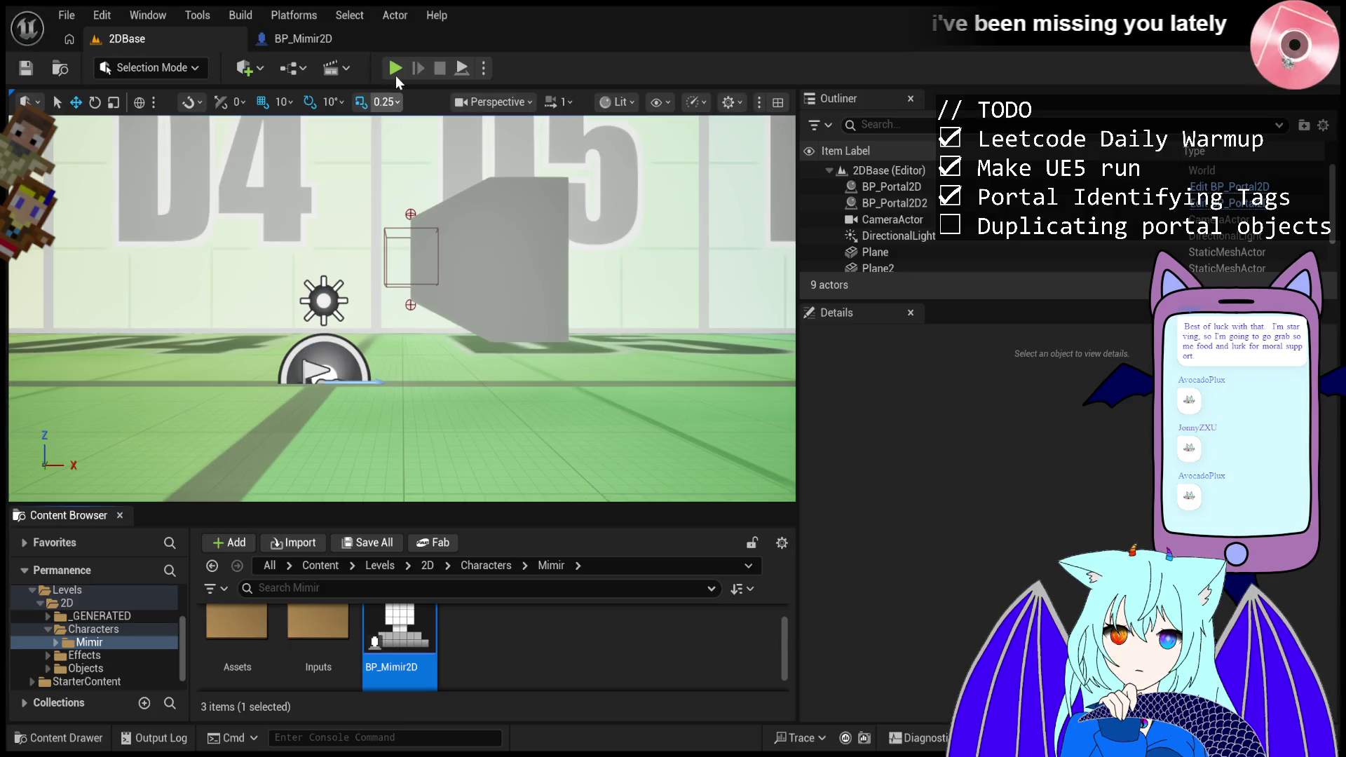
- Start the level, end it with Escape, and relaunch play-in-editor
click(397, 70)
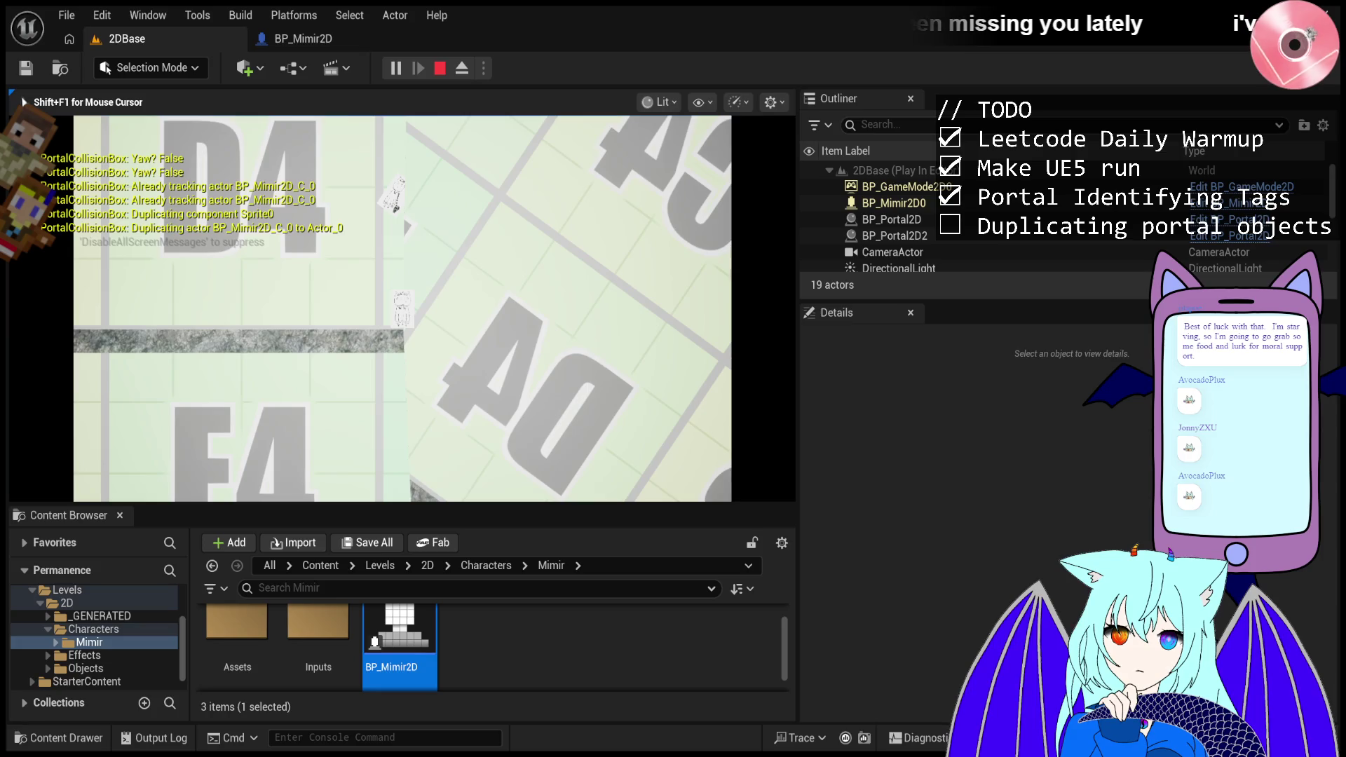
key(Escape)
click(397, 68)
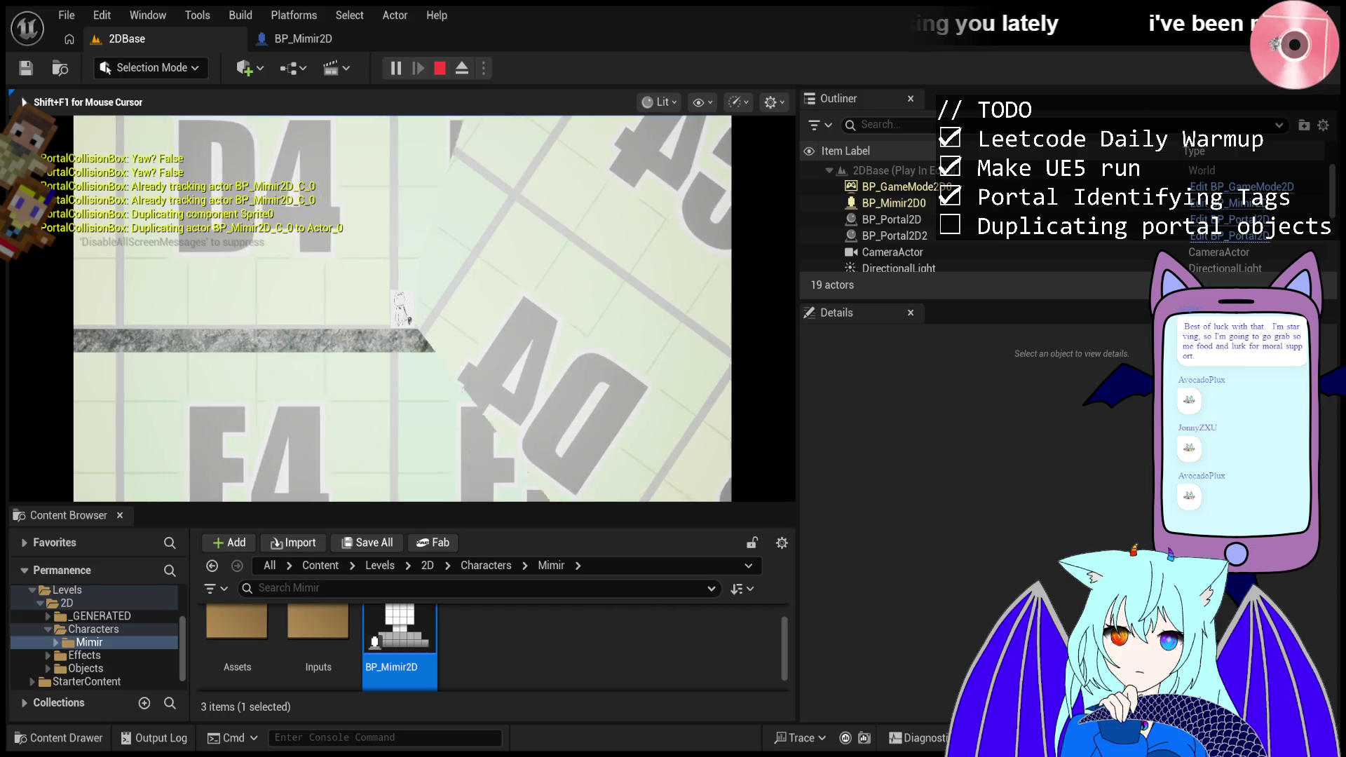
- Free the mouse, view Actor1's transform next to BP_Mimir2D0, then stop the session
key(shift+F1)
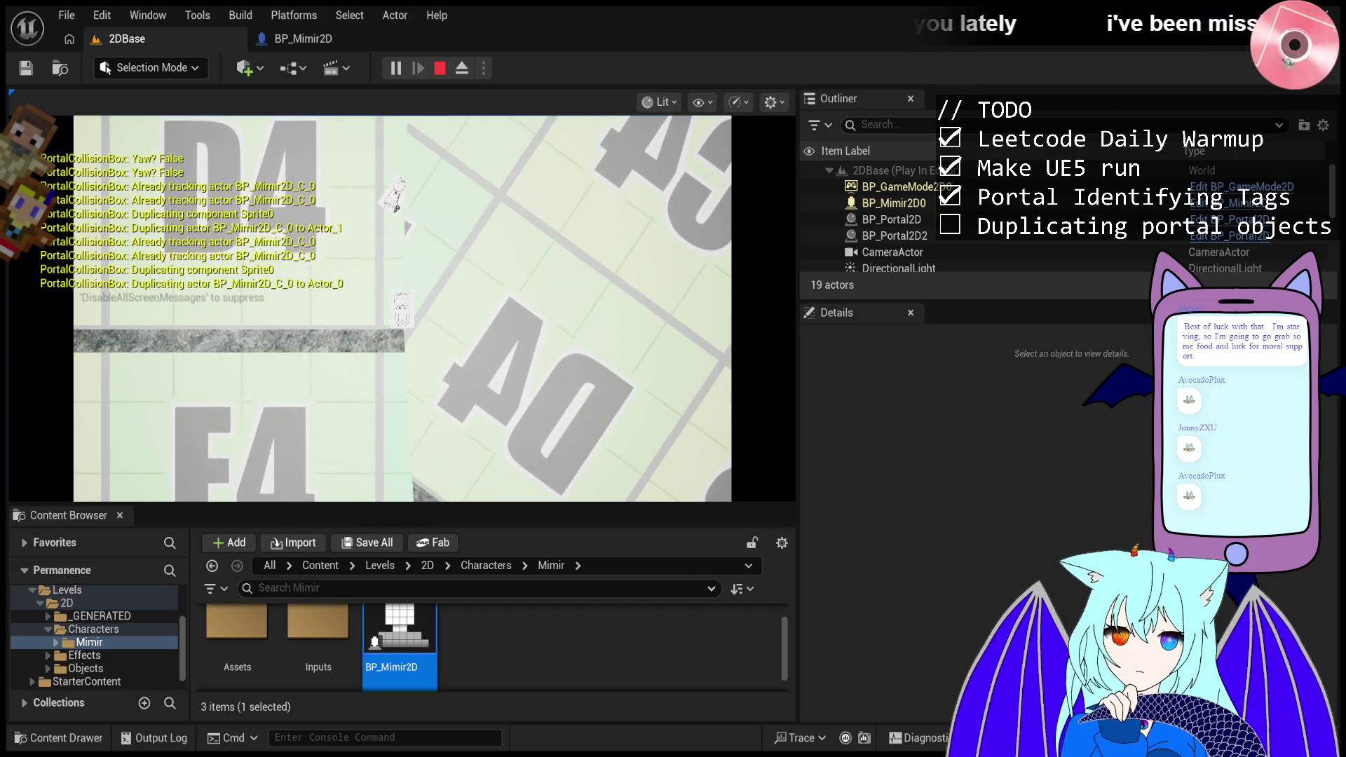
click(912, 202)
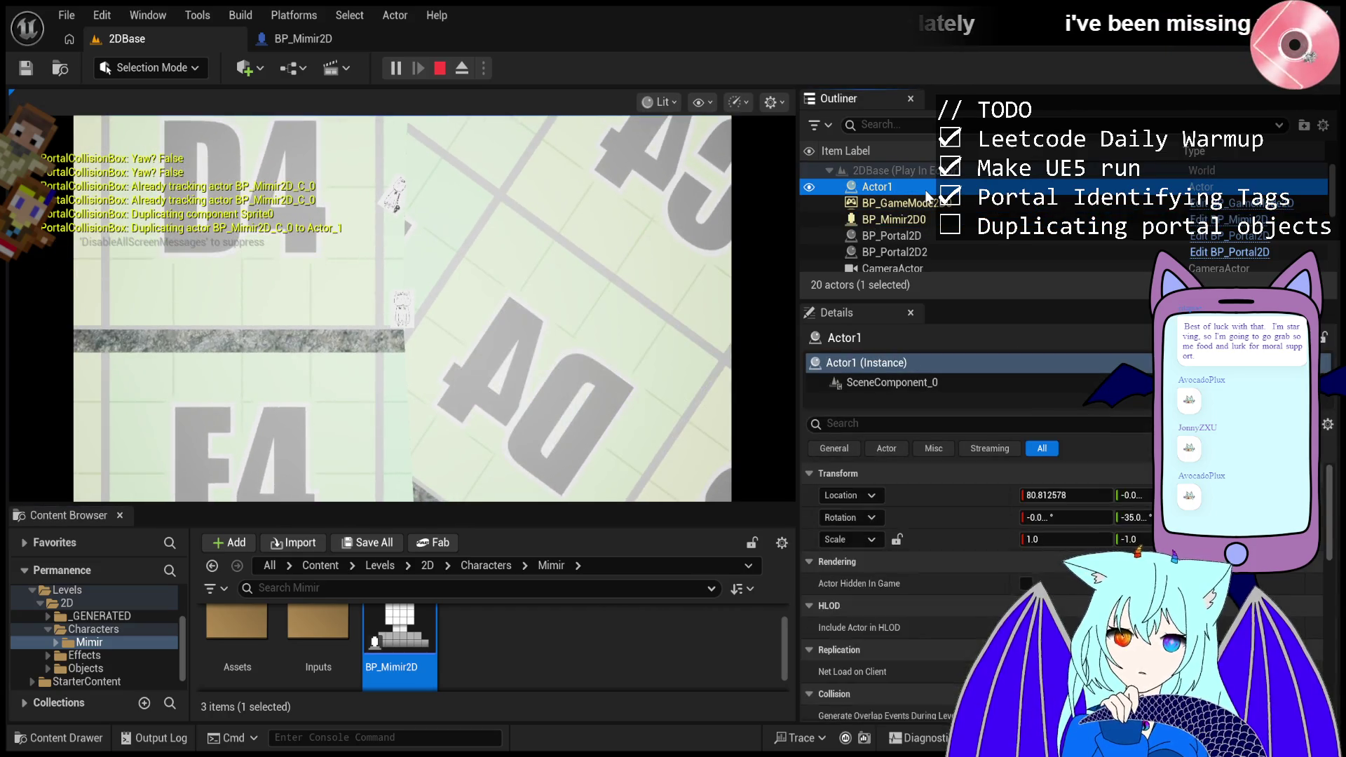
click(928, 221)
click(912, 187)
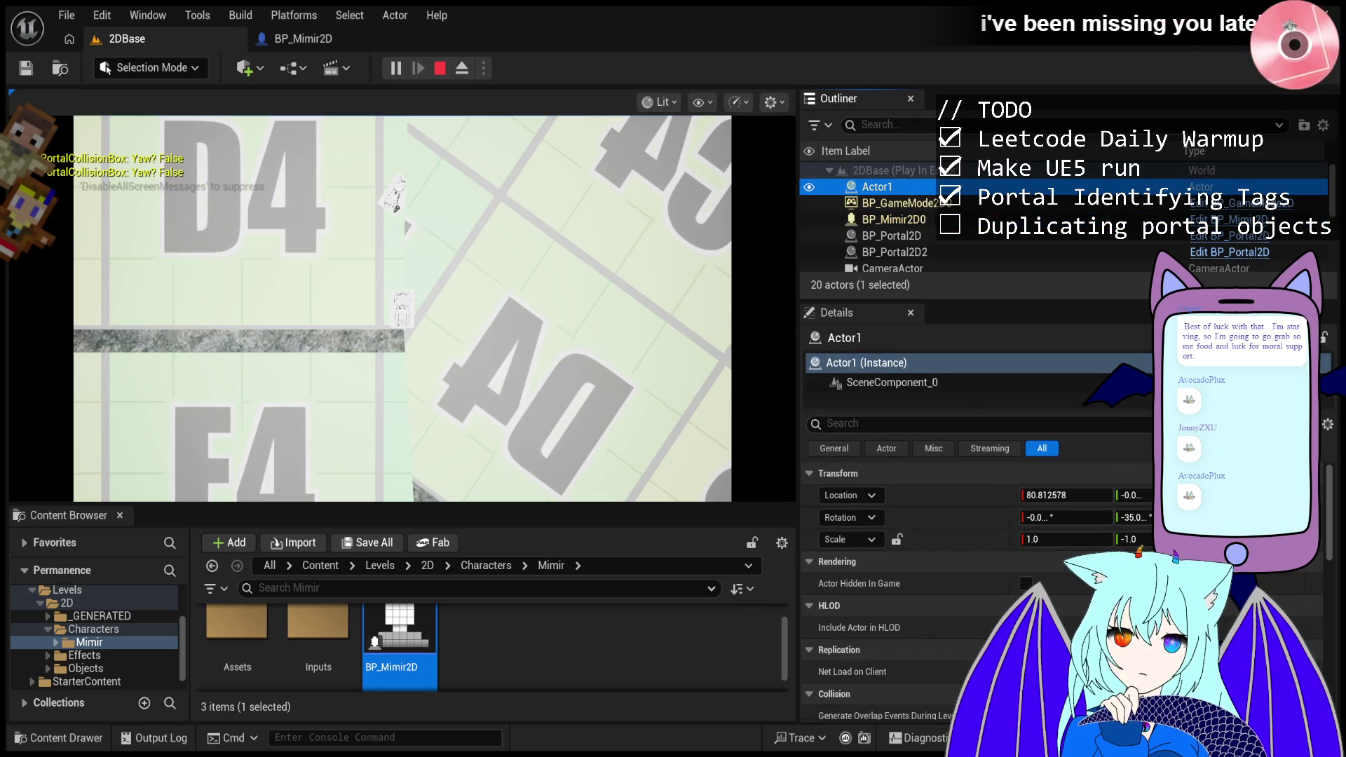
click(440, 68)
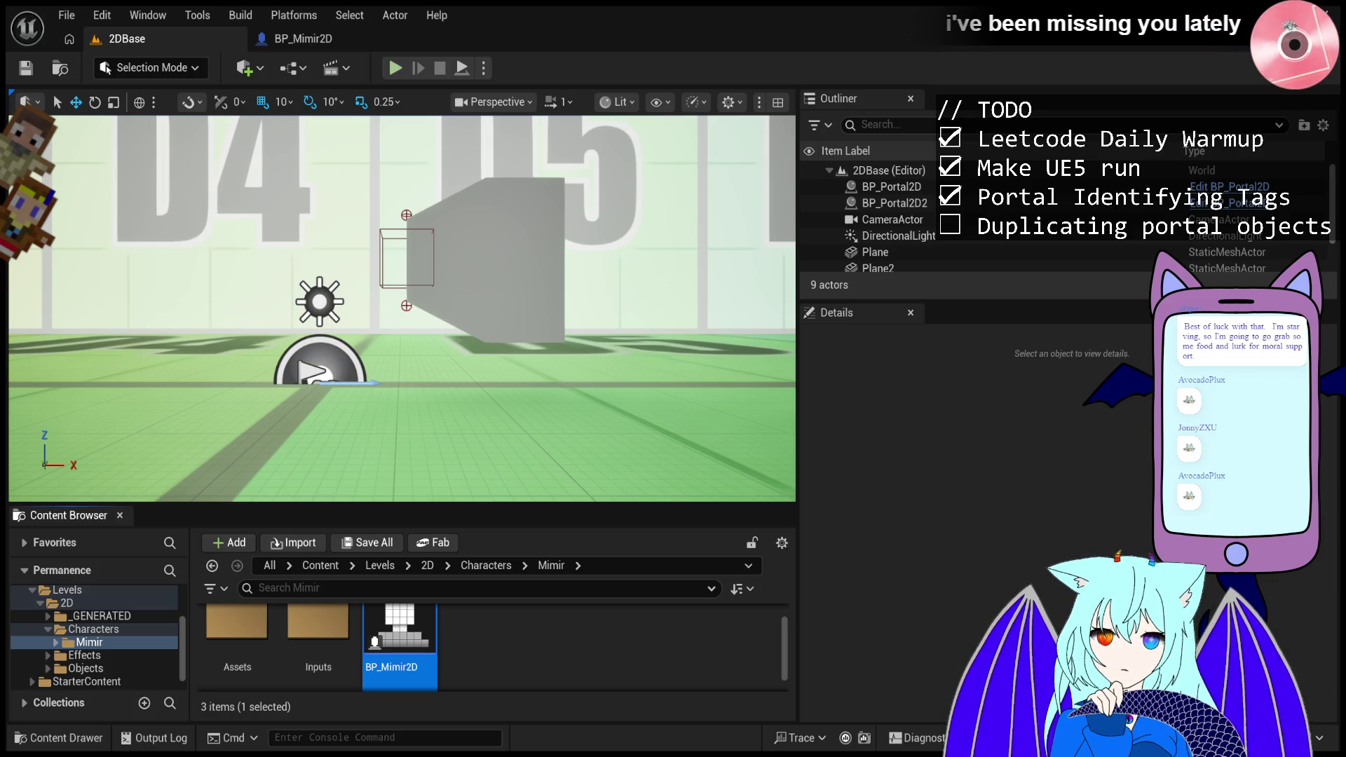
- Play the level, walk the character left then right through the portal, and release the mouse with Shift+F1
click(397, 68)
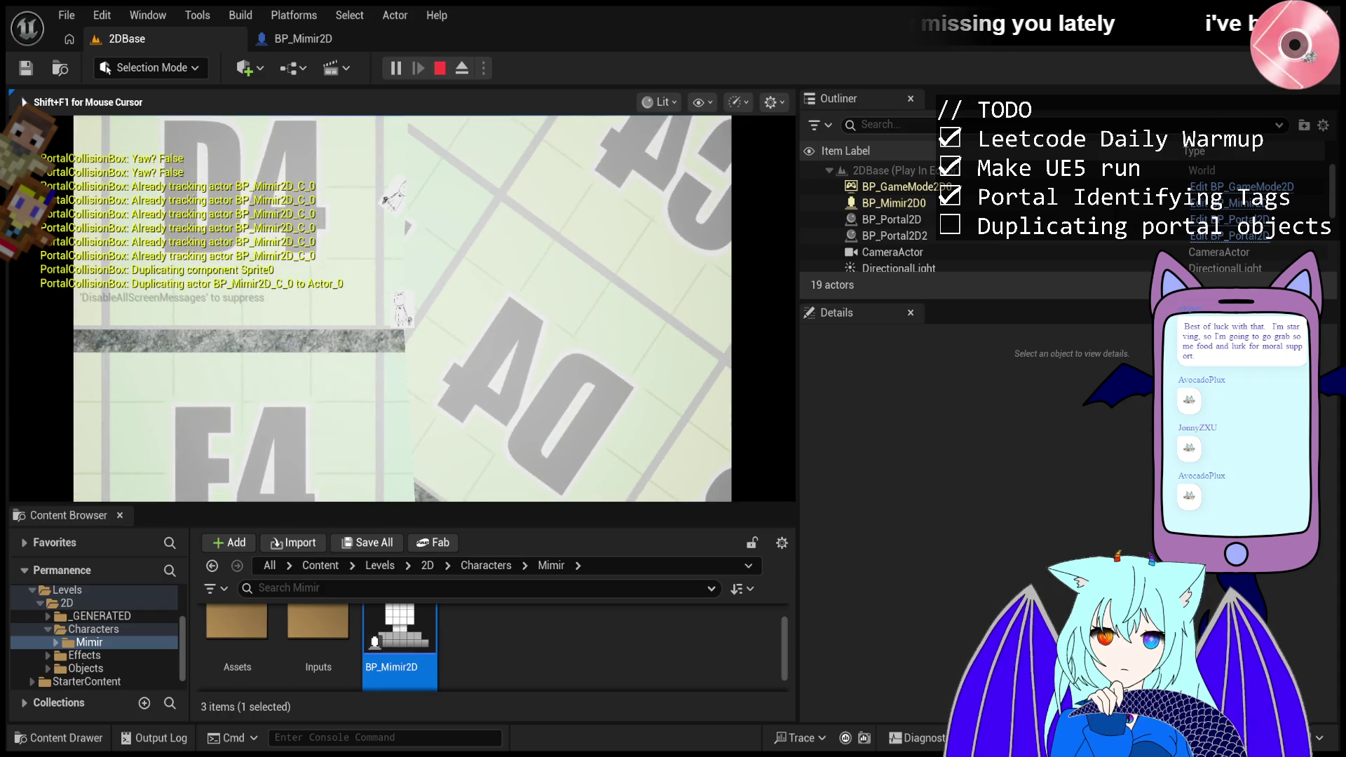
key(a)
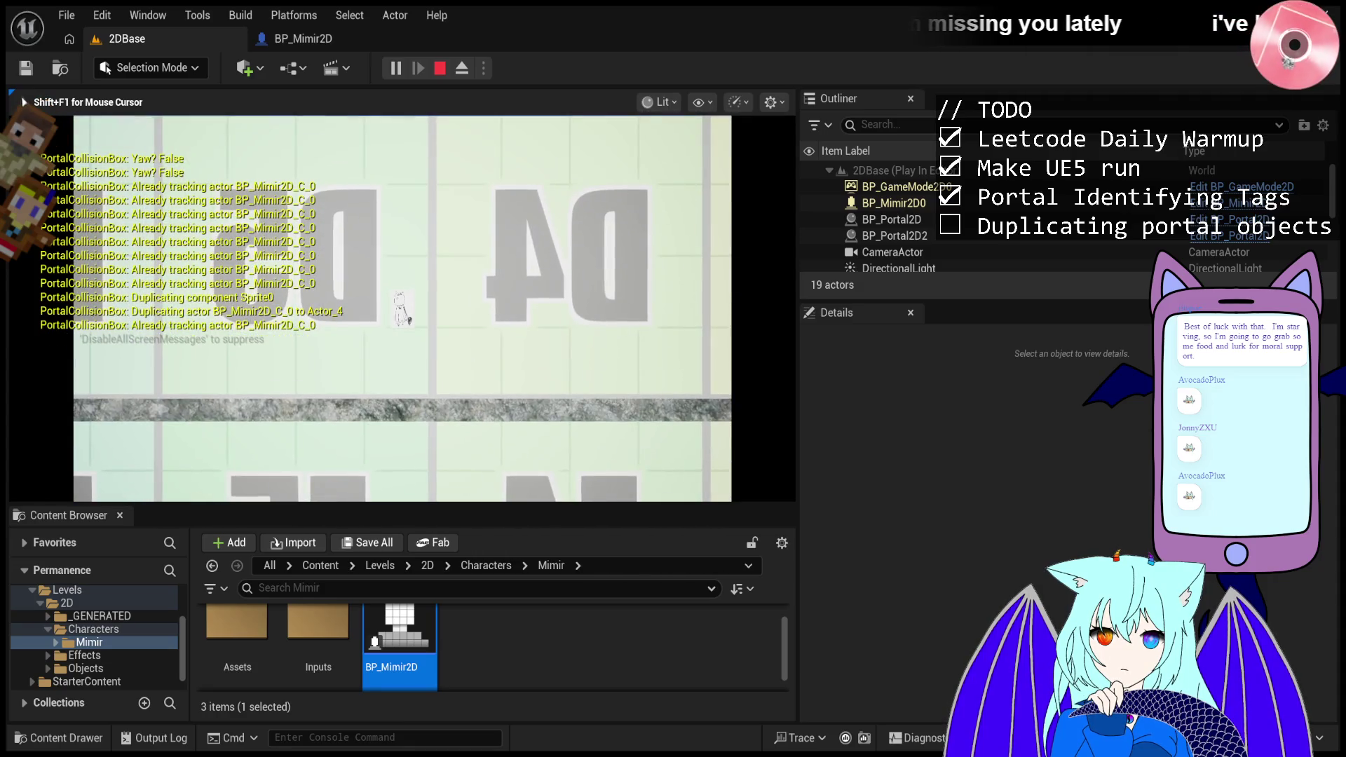
key(a)
key(a)
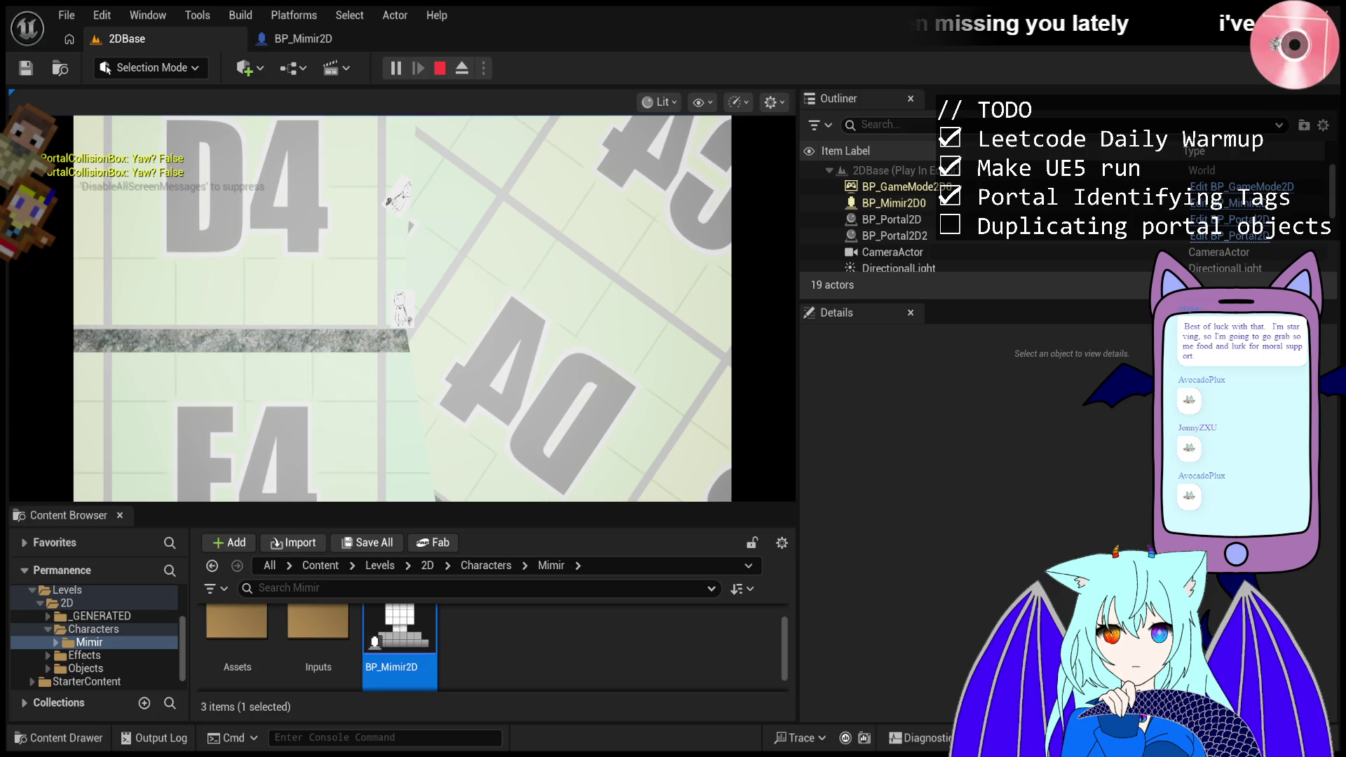
click(616, 334)
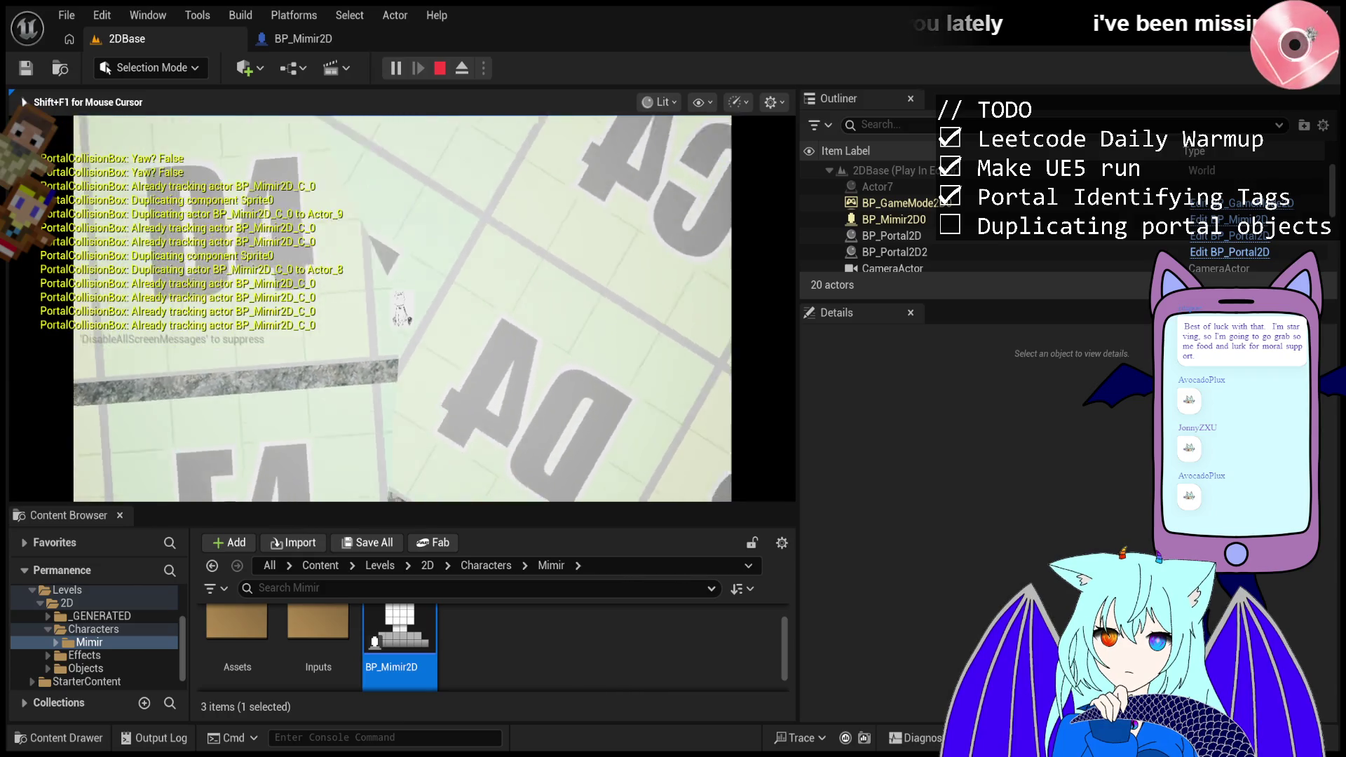
key(d)
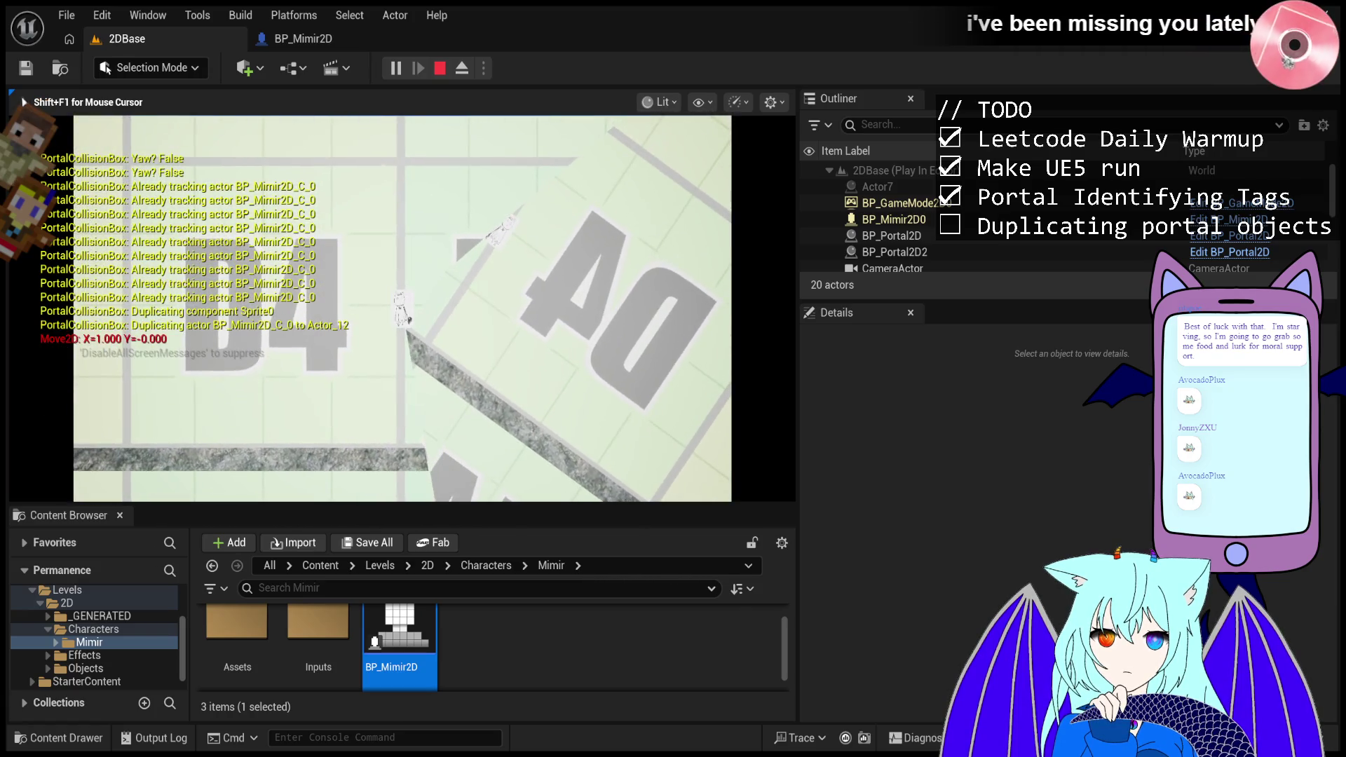
key(shift+F1)
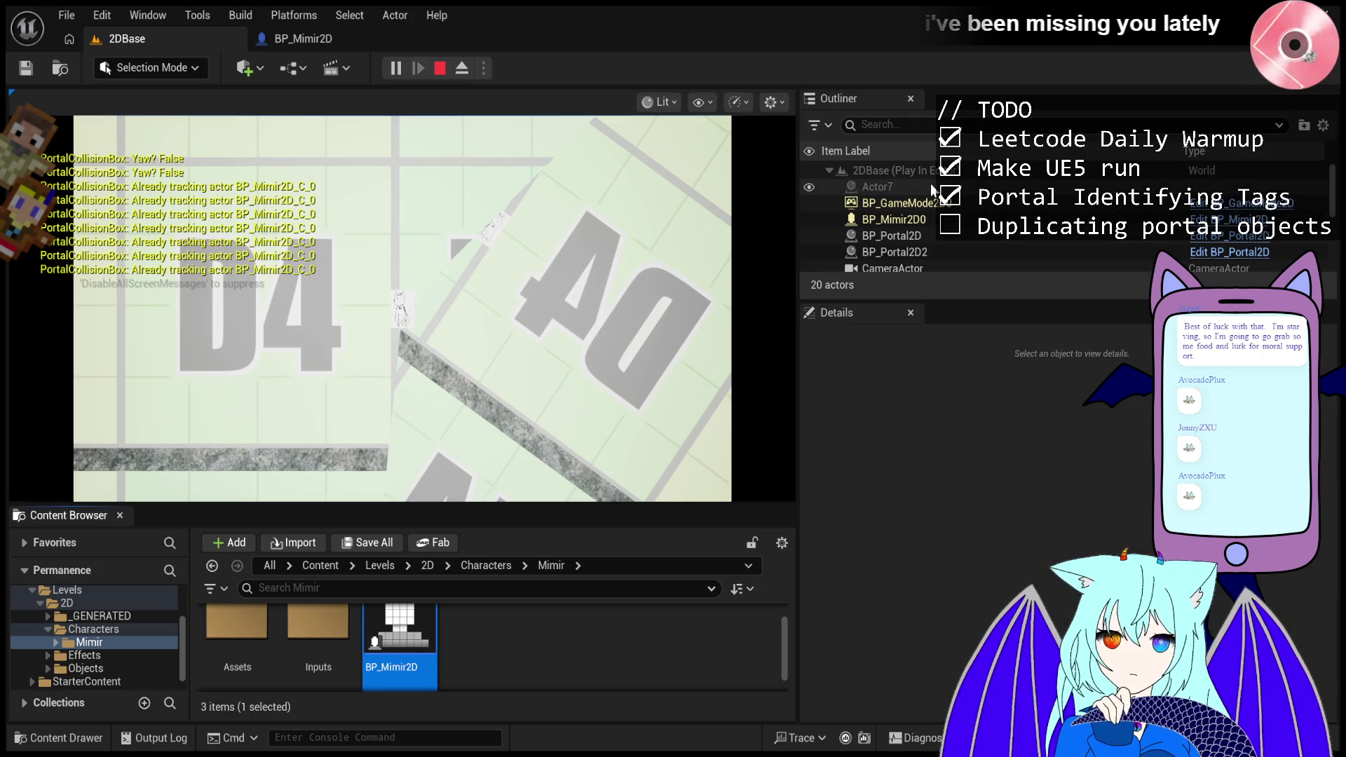
- Select the newest duplicate, Actor12, and enter a first Scale X value in Details
click(928, 183)
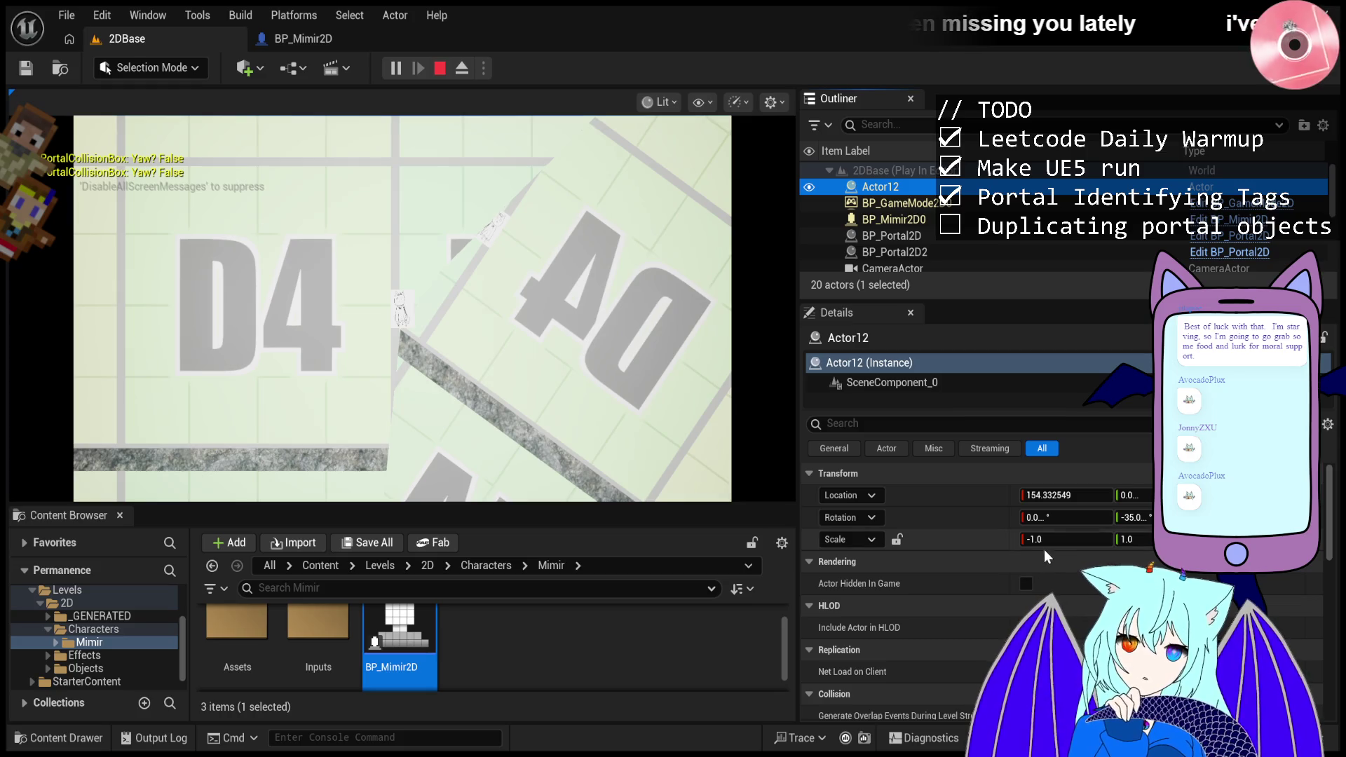
click(443, 380)
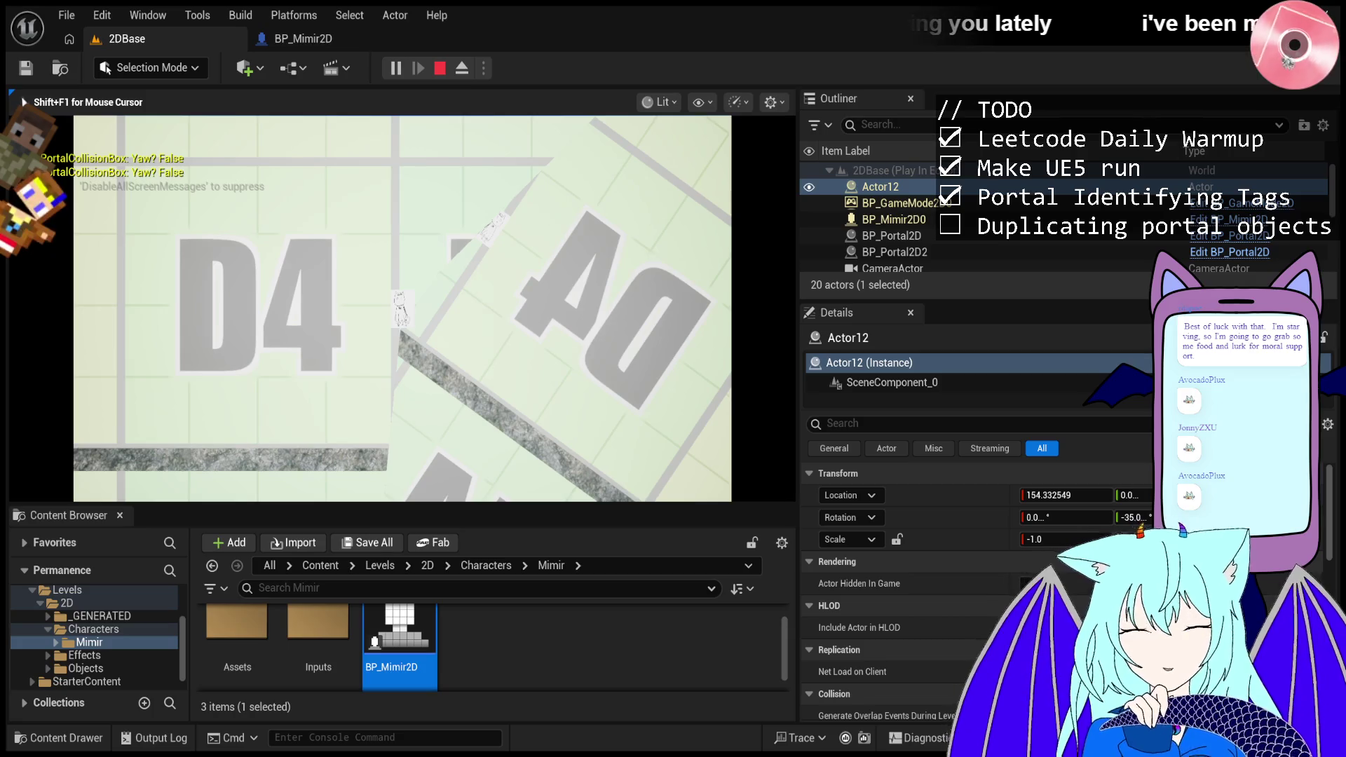
key(shift+F1)
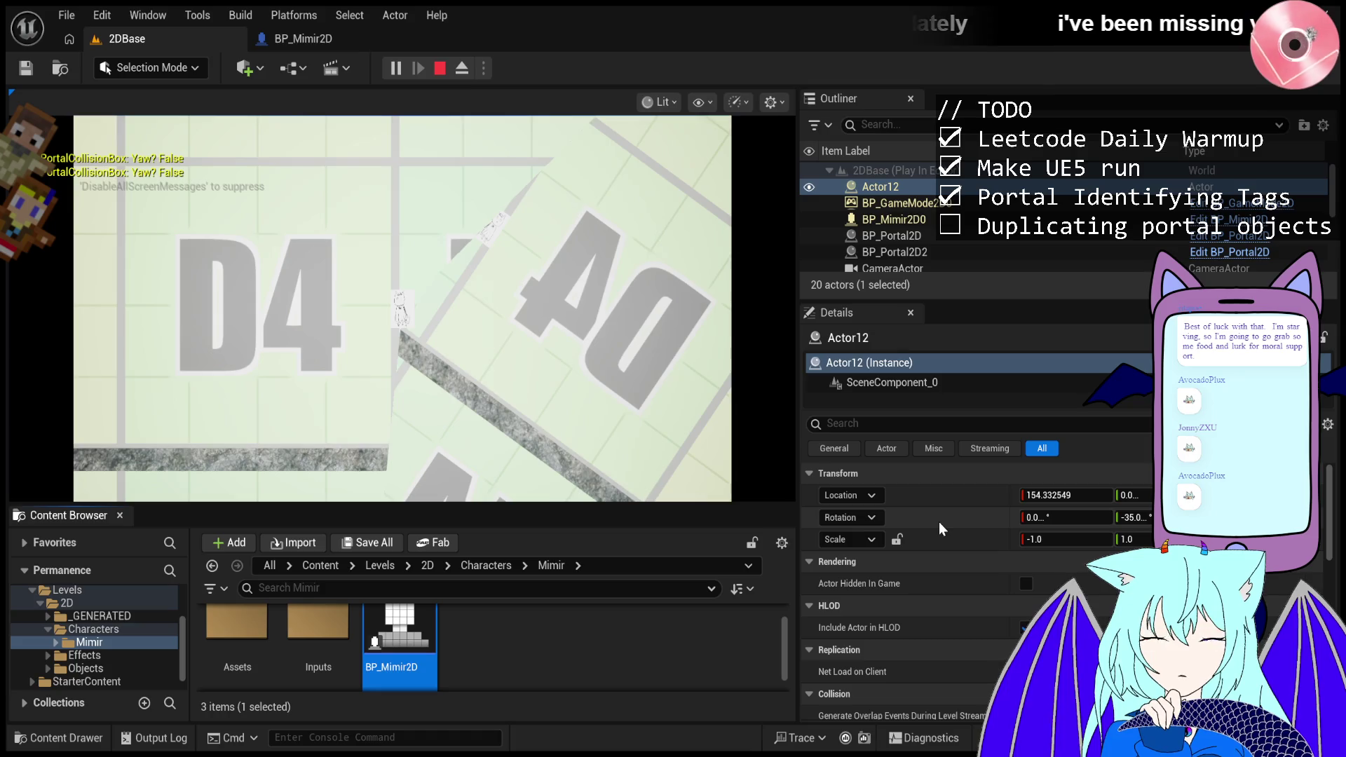
click(1049, 544)
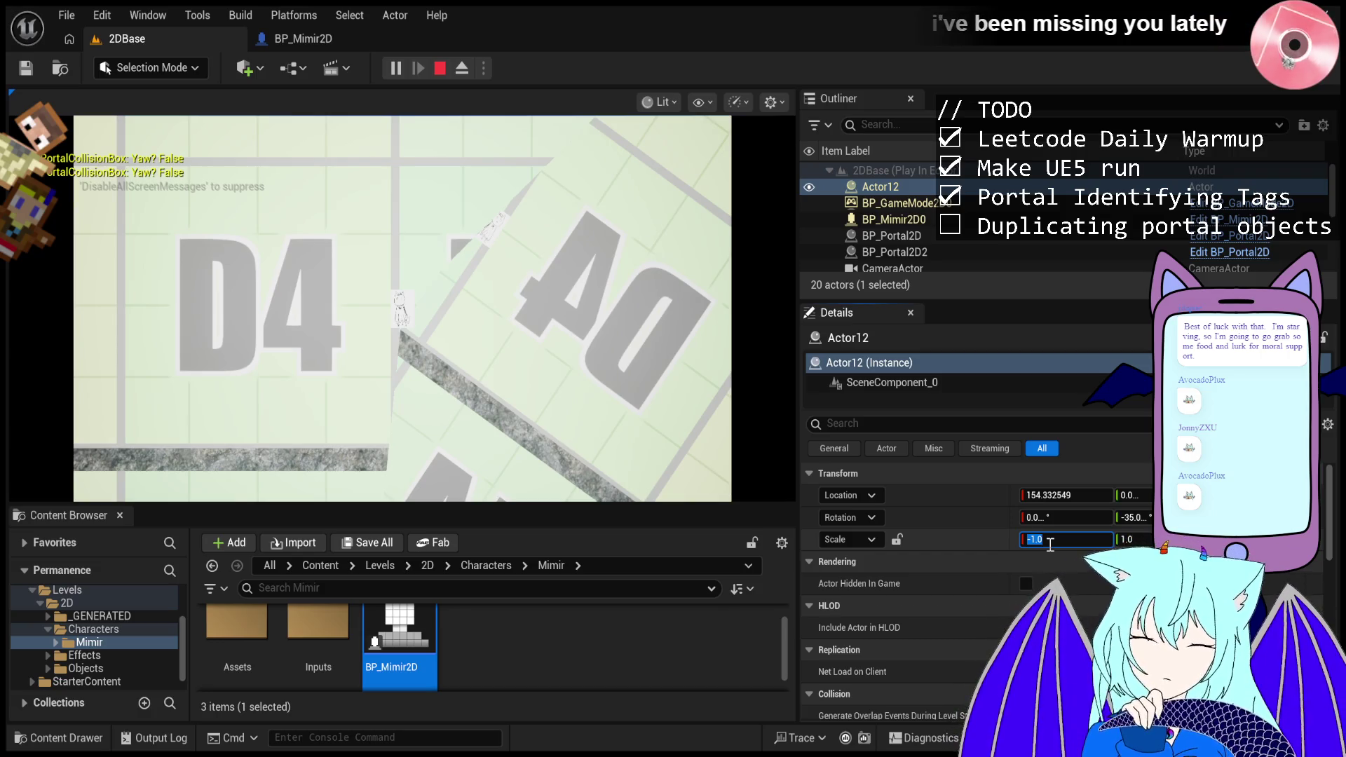
text(0)
key(Return)
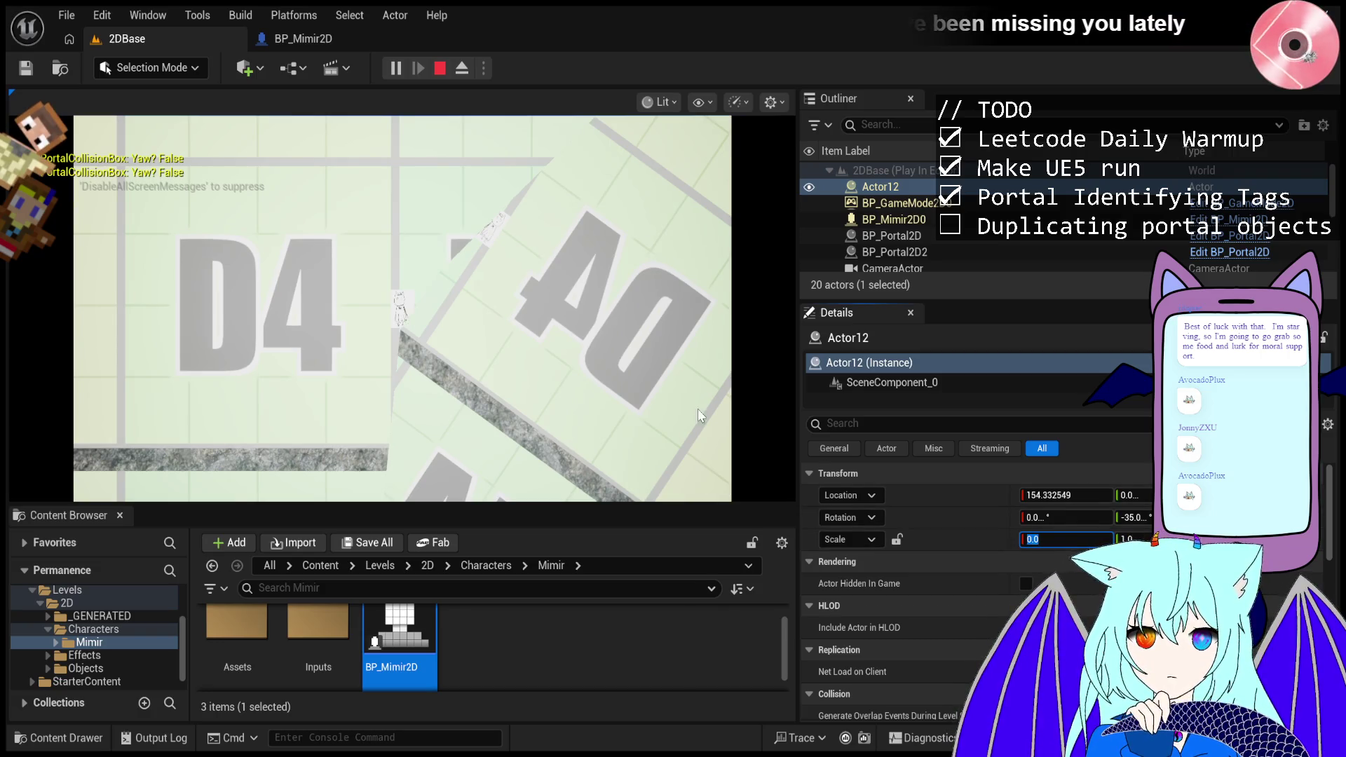
- Re-enter Actor12's Scale X as -1.0 and review the Details panel
click(716, 421)
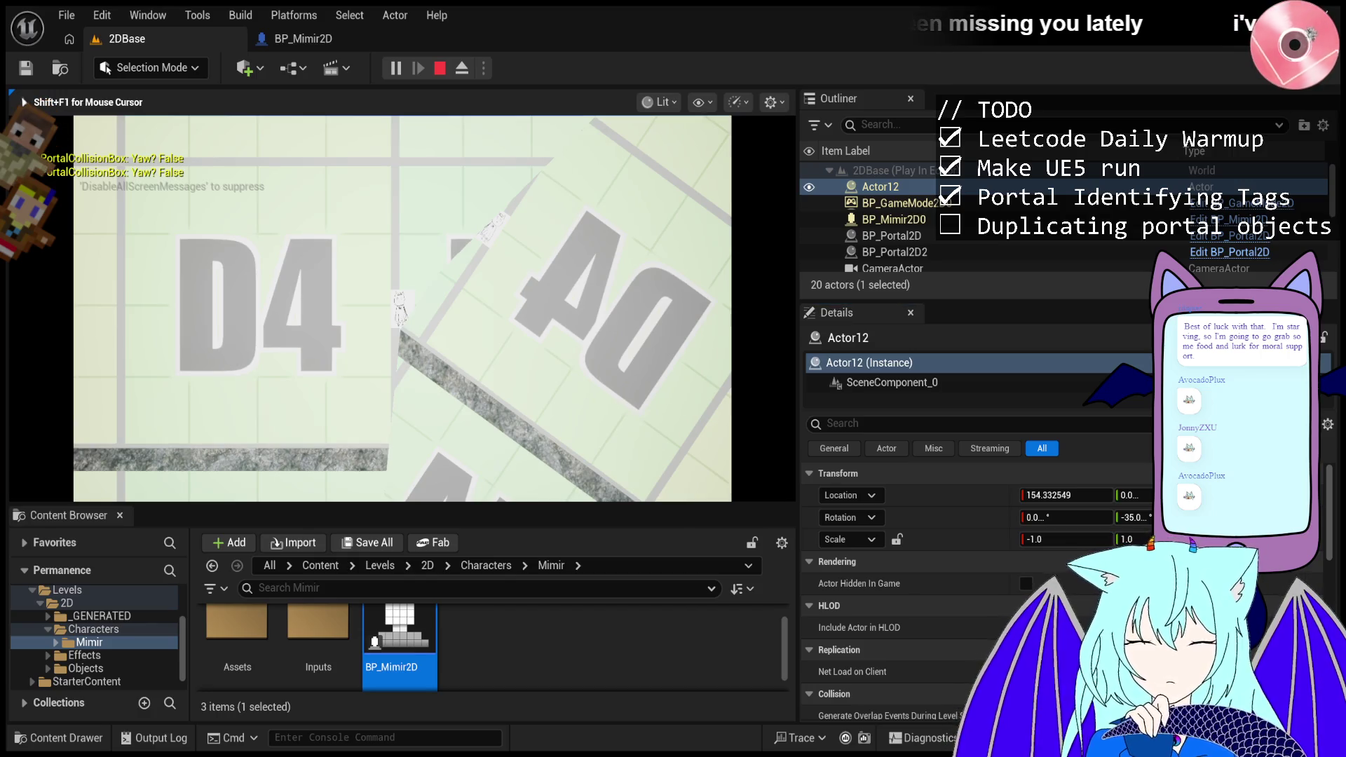
key(shift+F1)
click(1059, 540)
text(1)
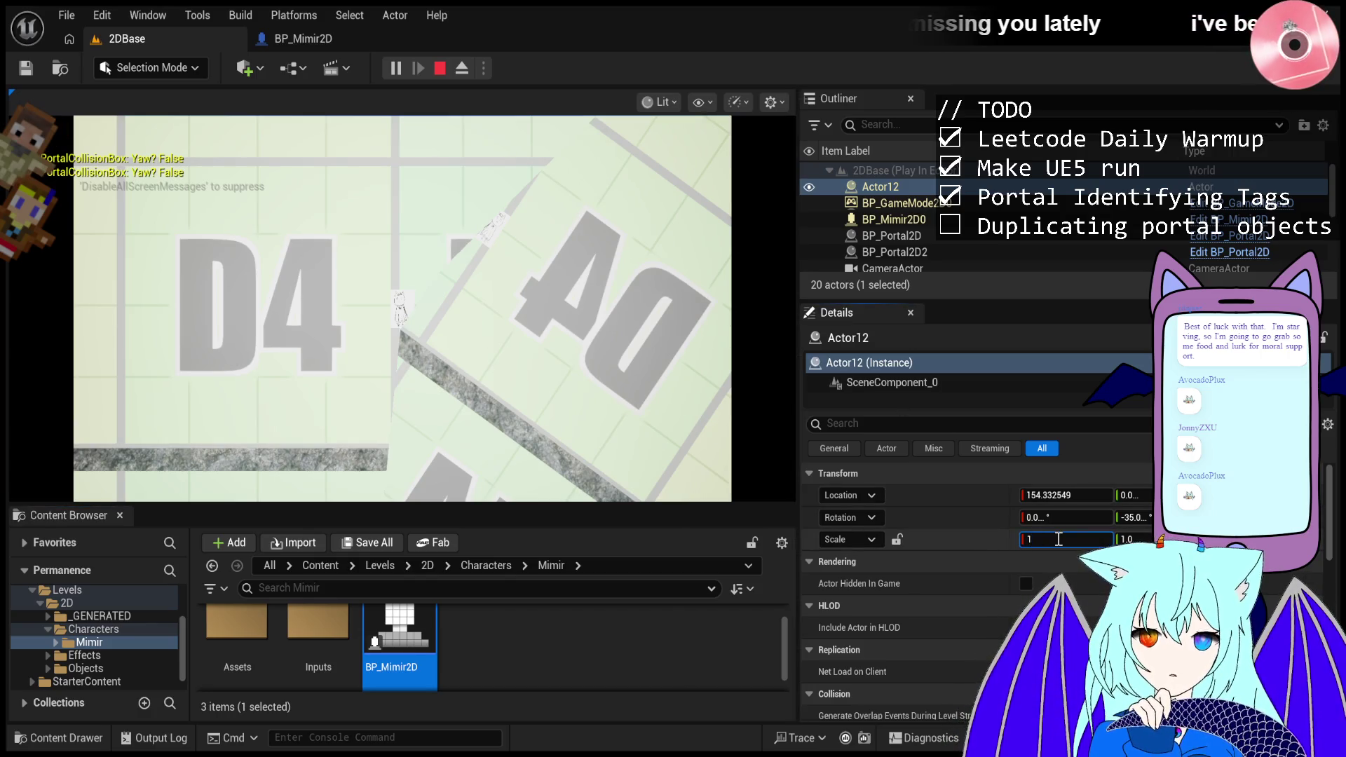
text(.0)
key(Return)
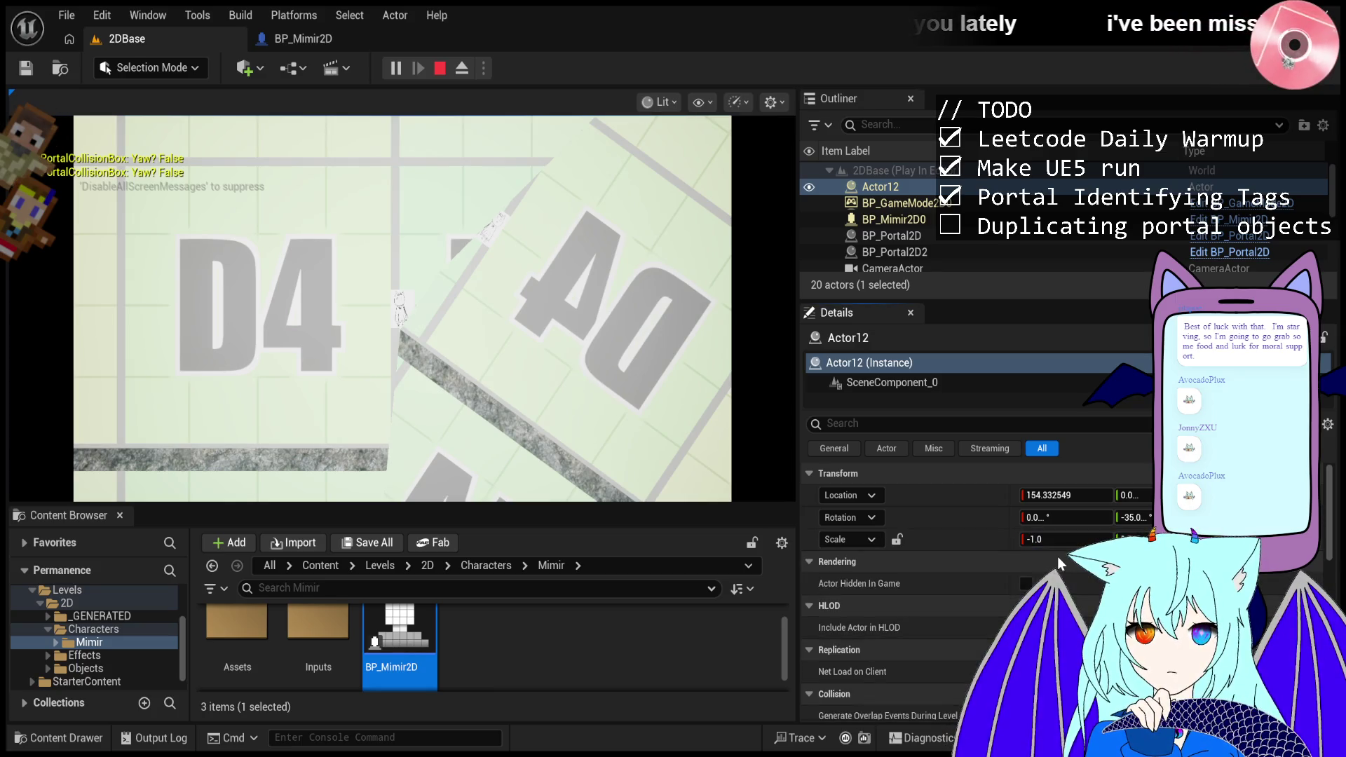
scroll(1058, 557, down, 3)
scroll(1057, 557, down, 5)
scroll(1057, 557, up, 10)
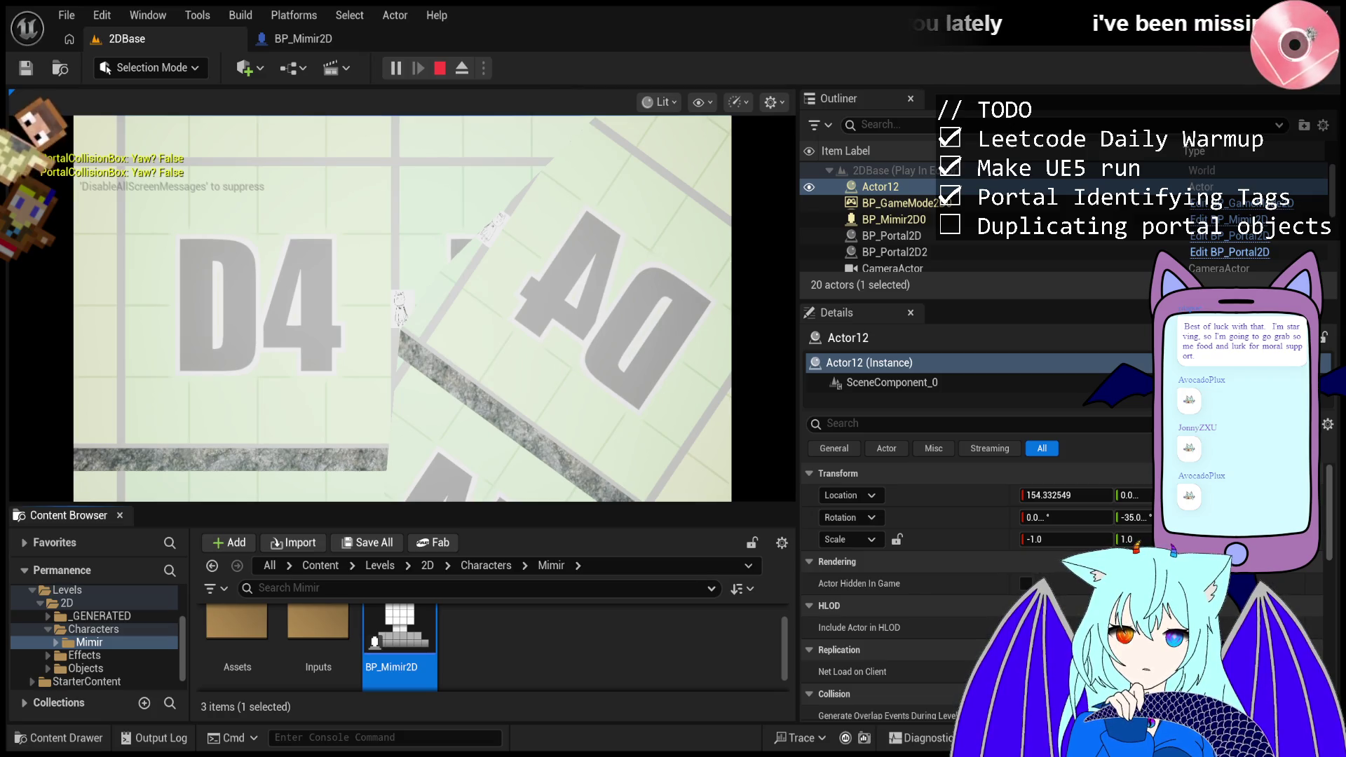
- Stop the current session, start a fresh play test, and end it with Escape
click(439, 73)
click(394, 69)
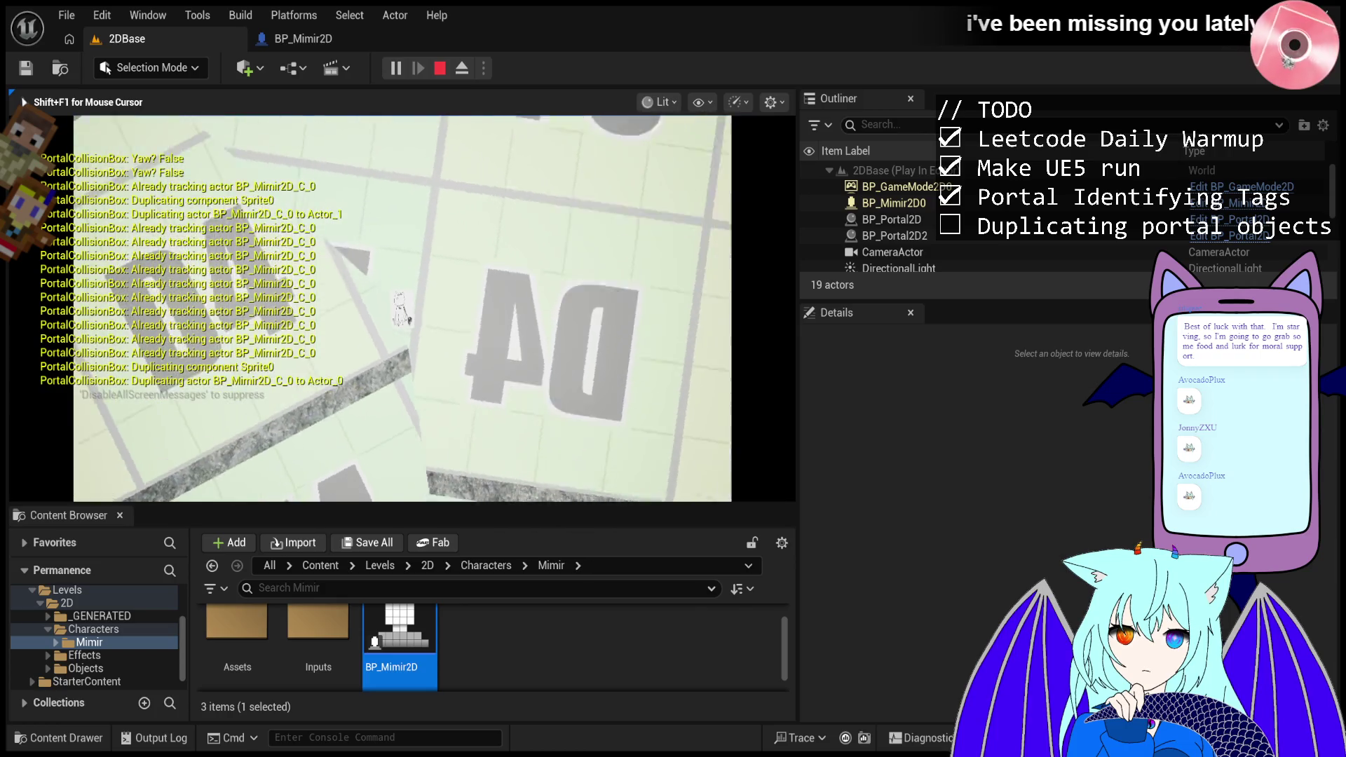
key(Escape)
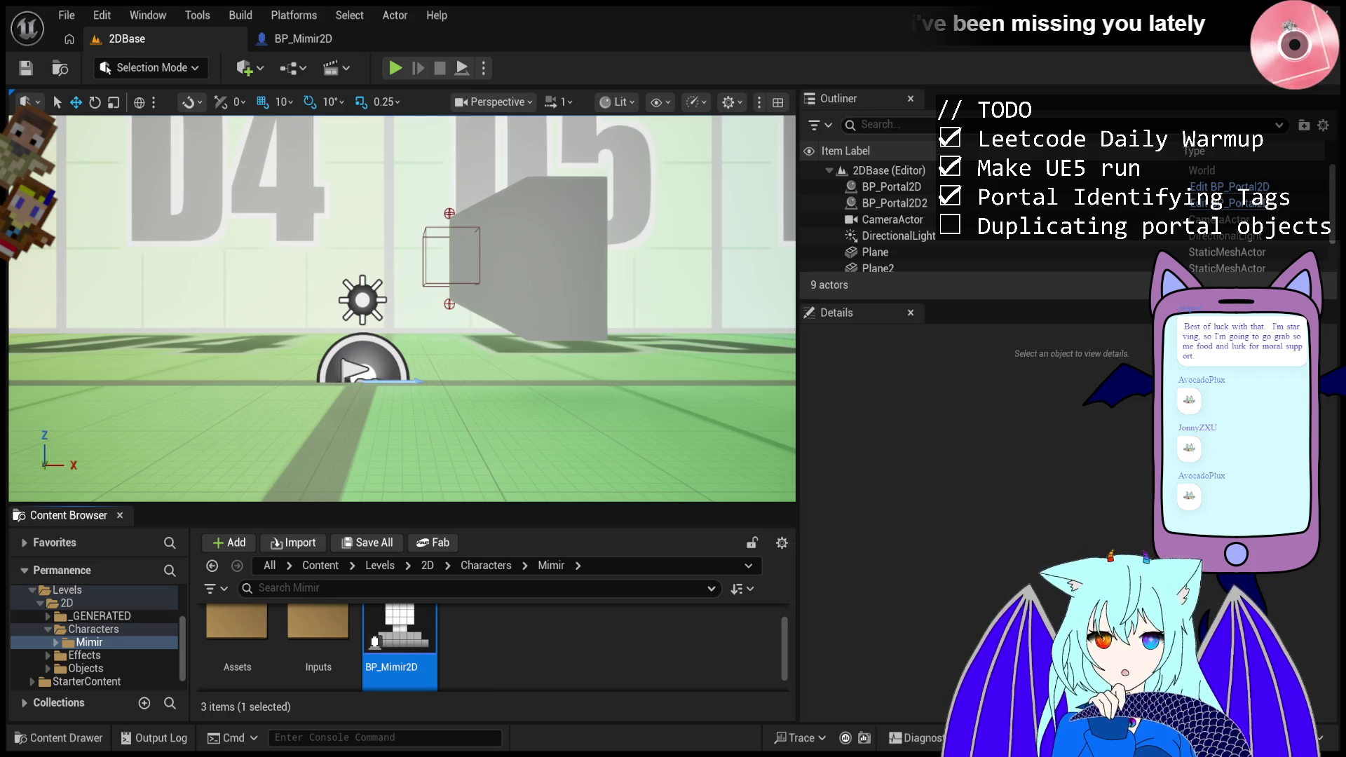
click(399, 74)
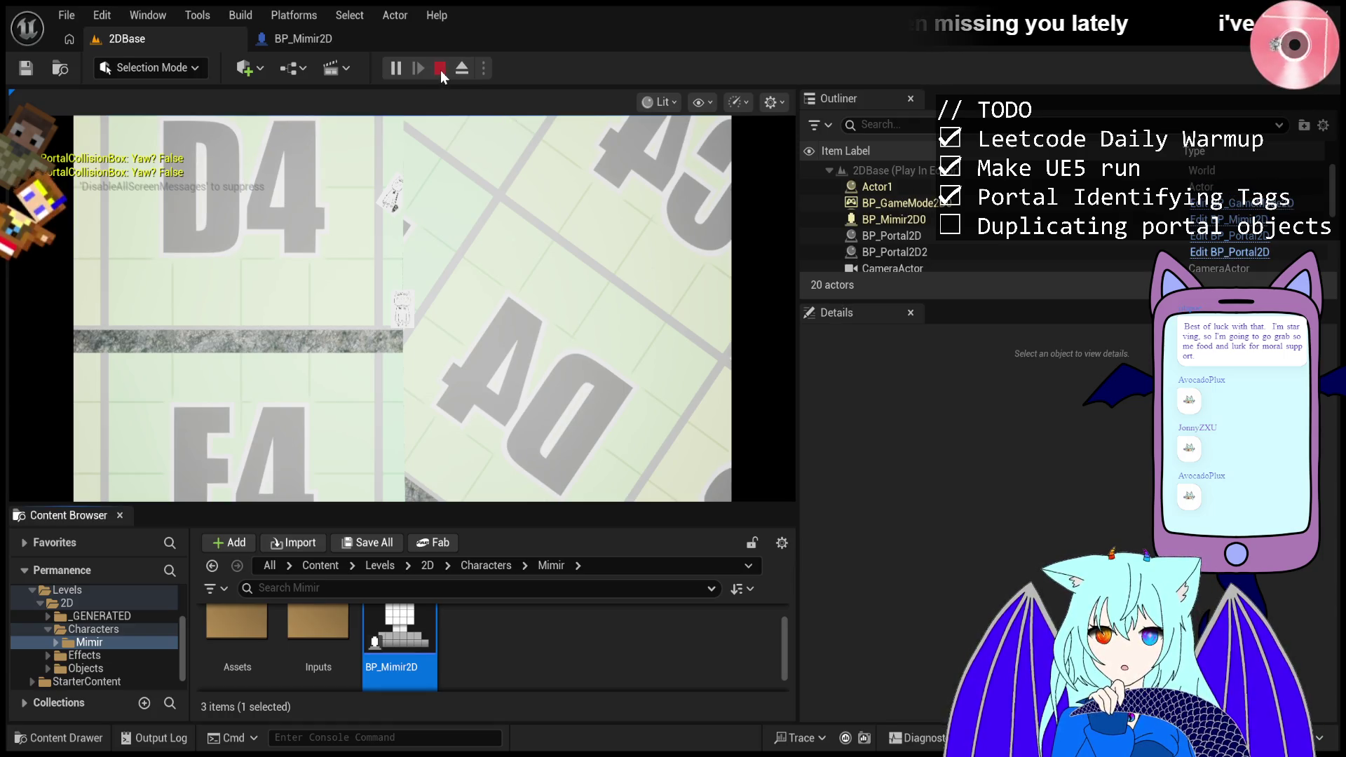
click(441, 69)
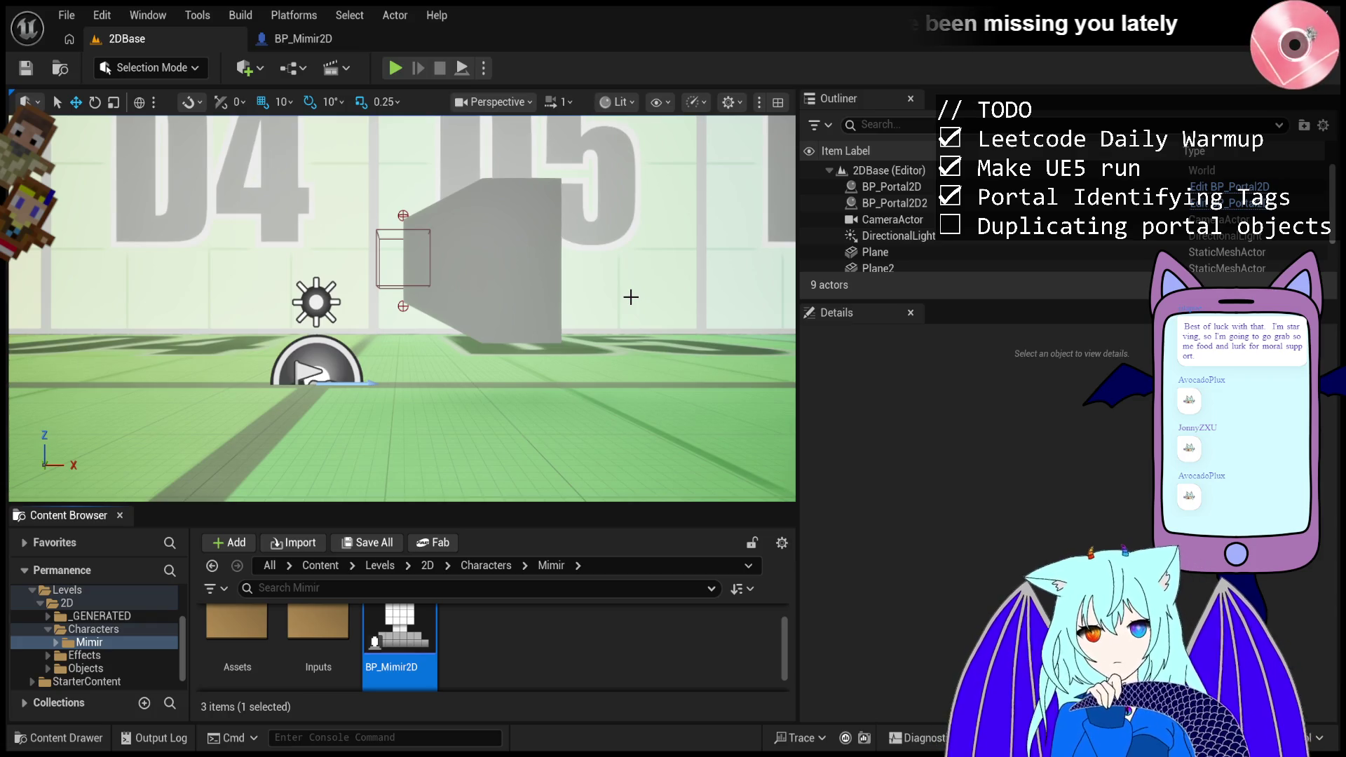
click(397, 68)
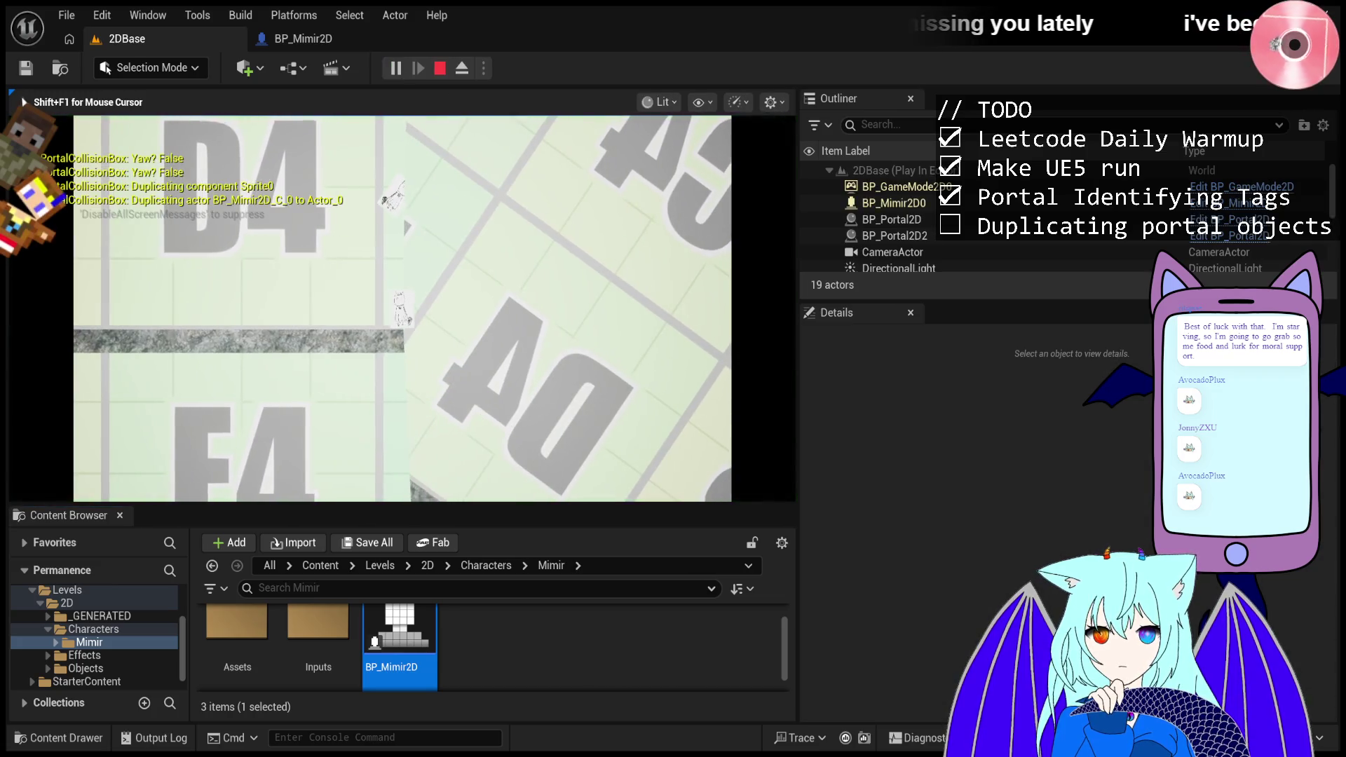
- Walk the character left in the running game, then click back into the game viewport
key(a)
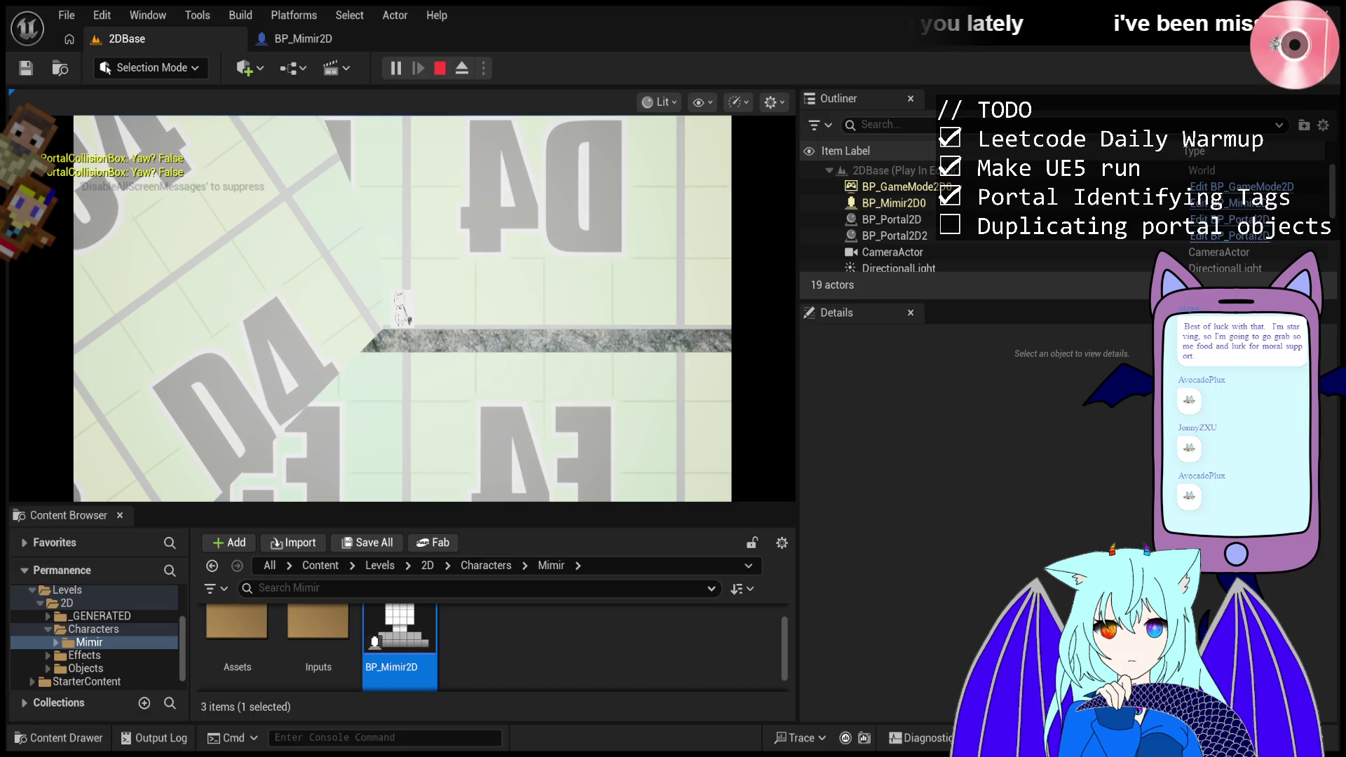
click(403, 309)
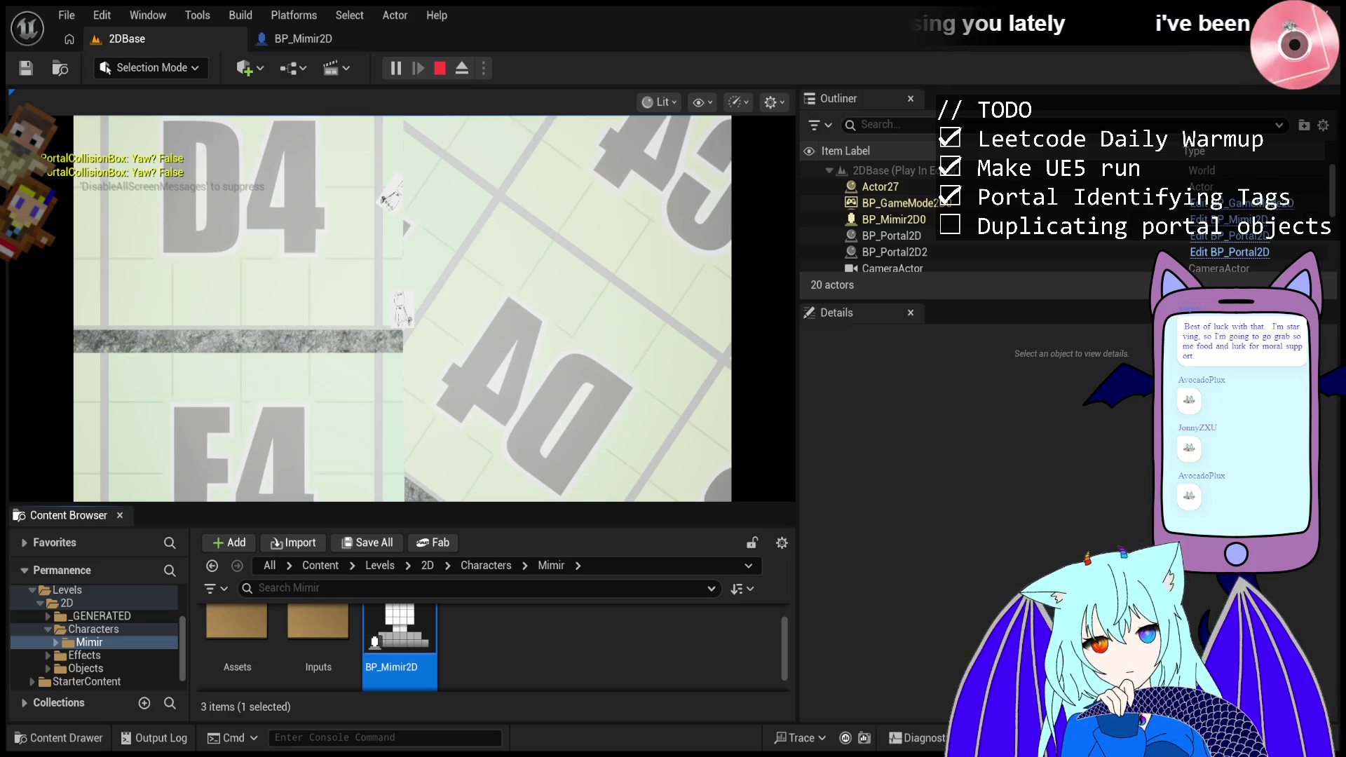
- Return input focus to the running game viewport after the character crosses the portal
click(402, 308)
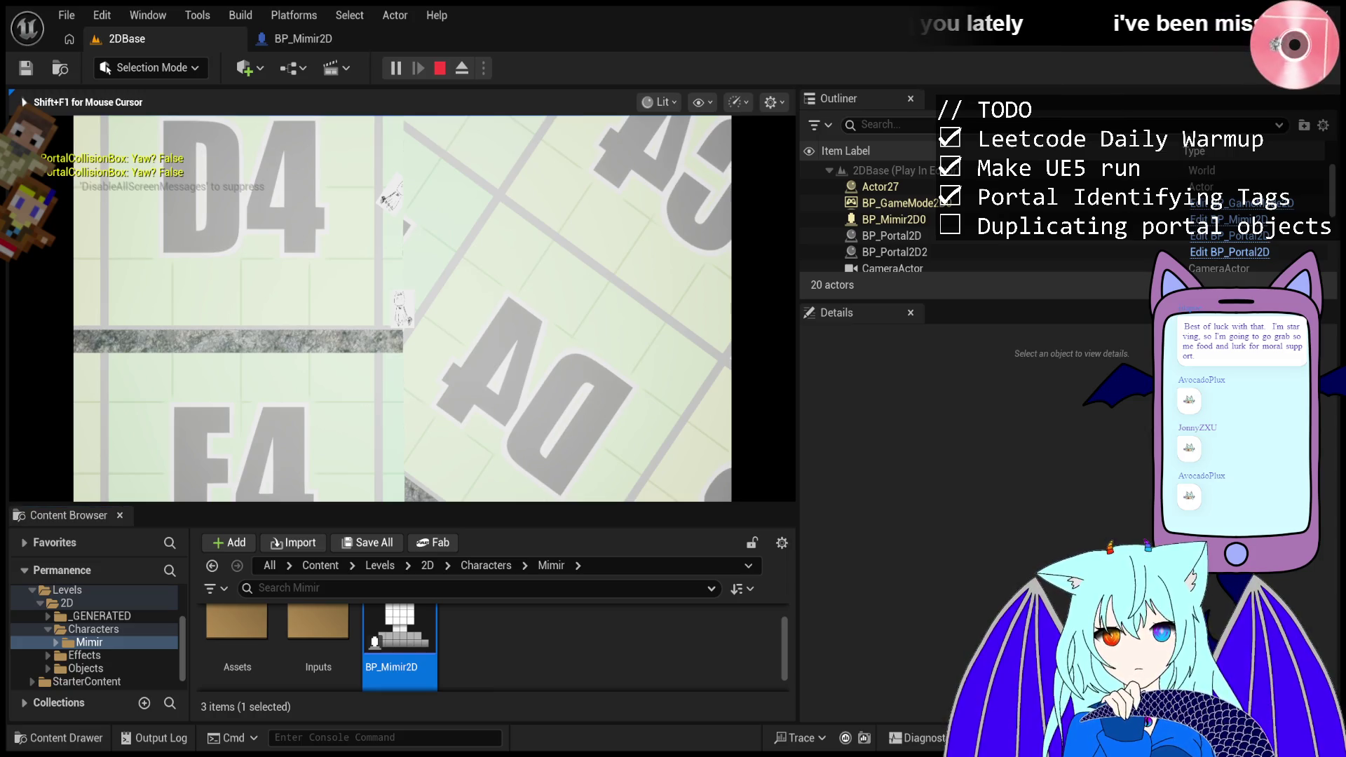
- Move the character right once more, then stop the play session
key(d)
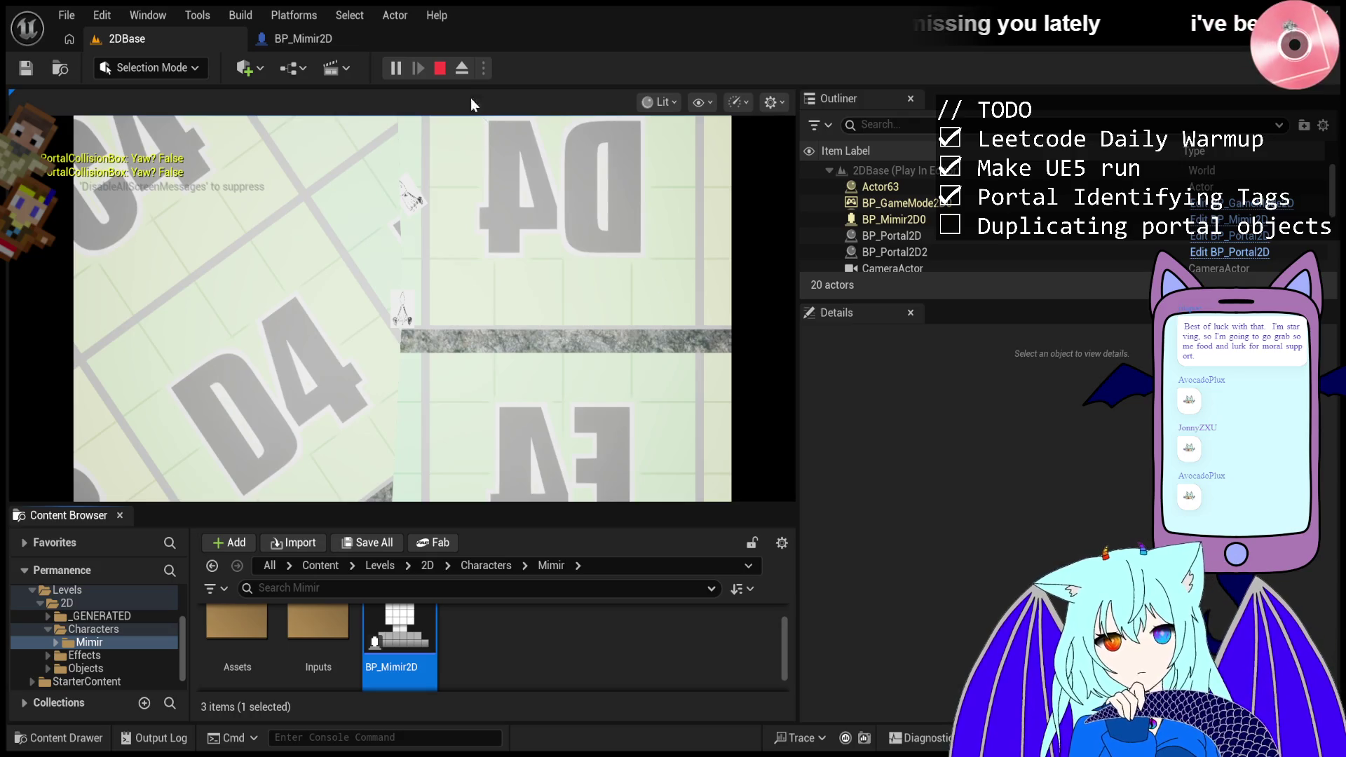
click(440, 69)
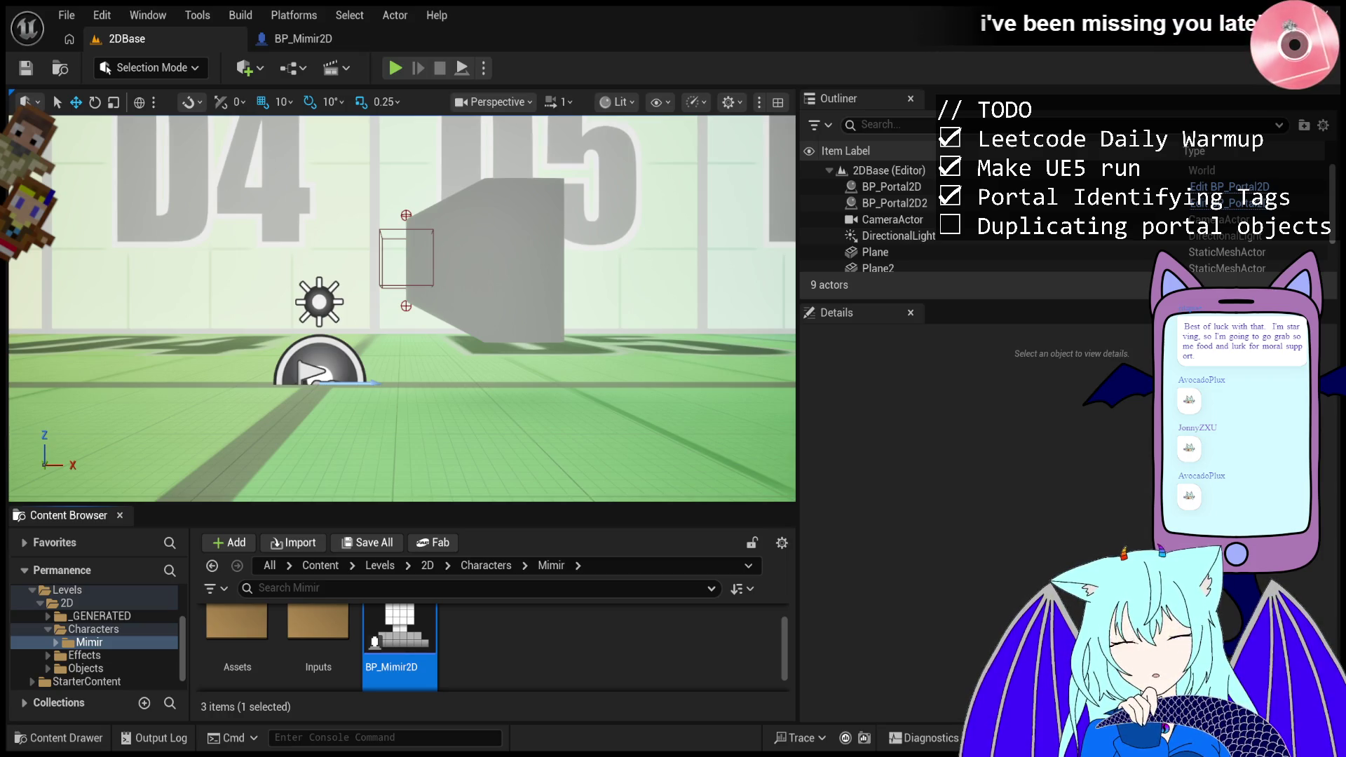
click(389, 69)
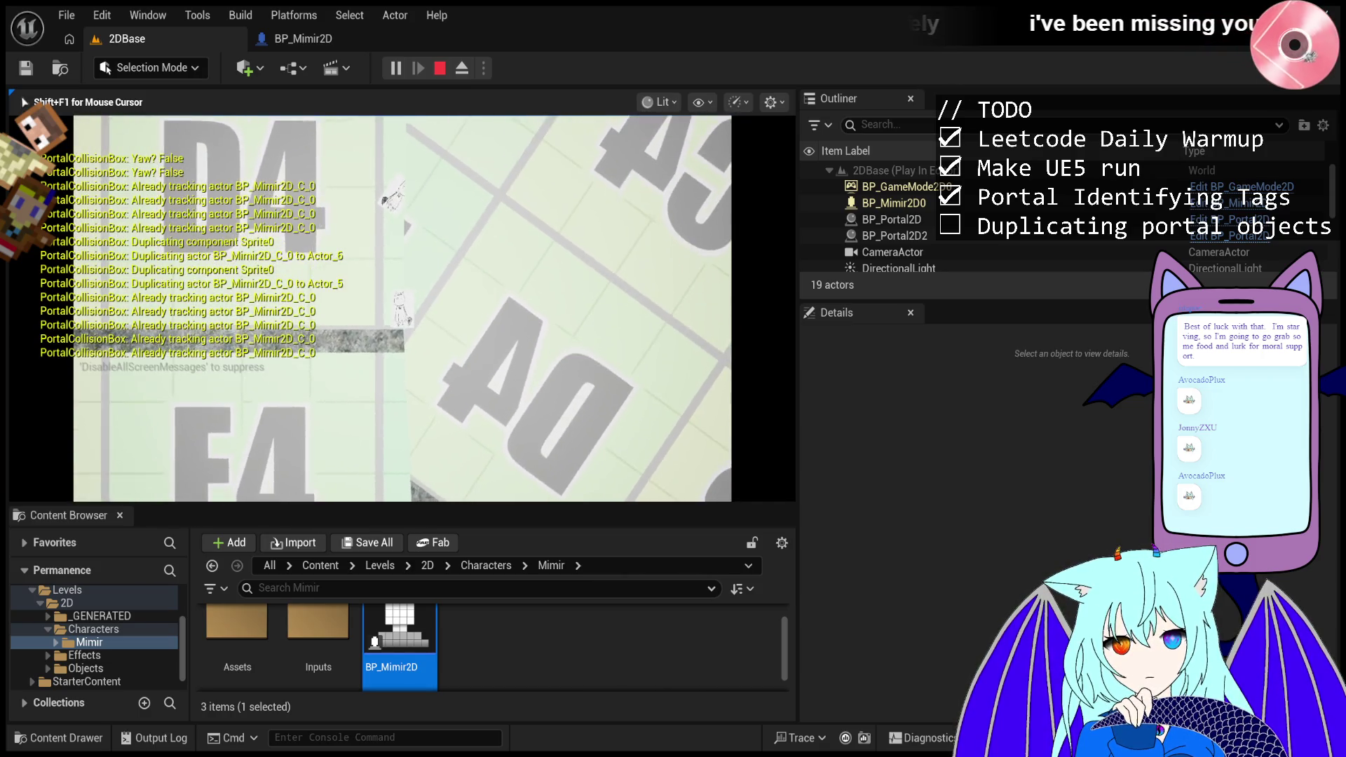
key(Escape)
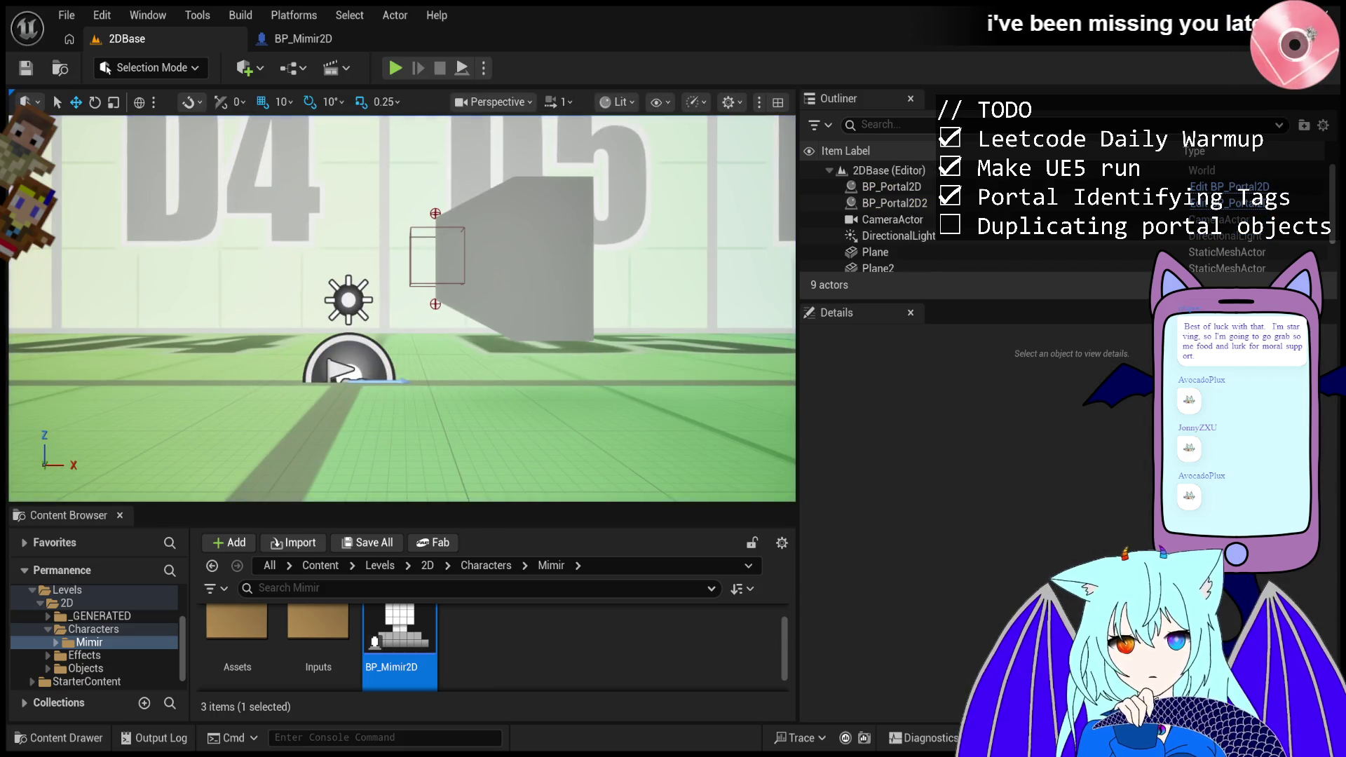
click(395, 69)
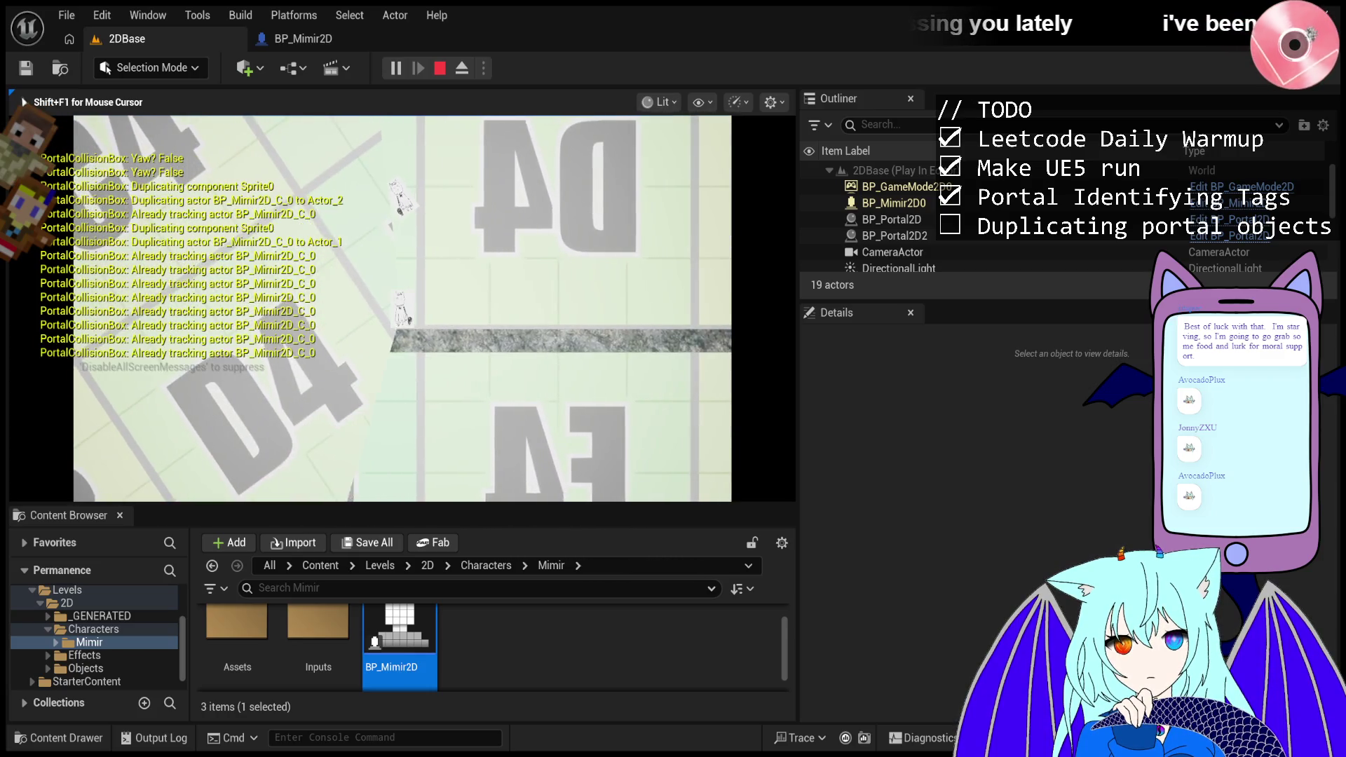
key(d)
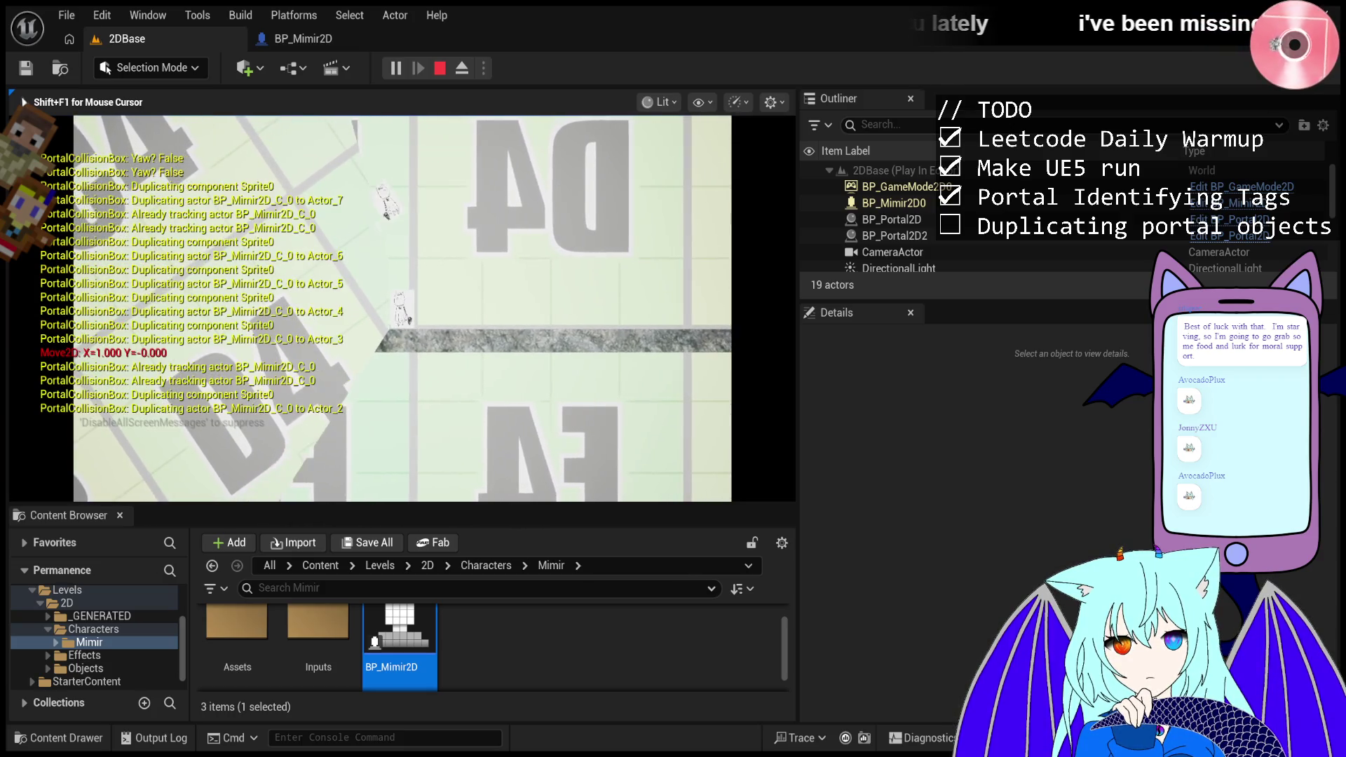
key(Escape)
scroll(402, 308, up, 5)
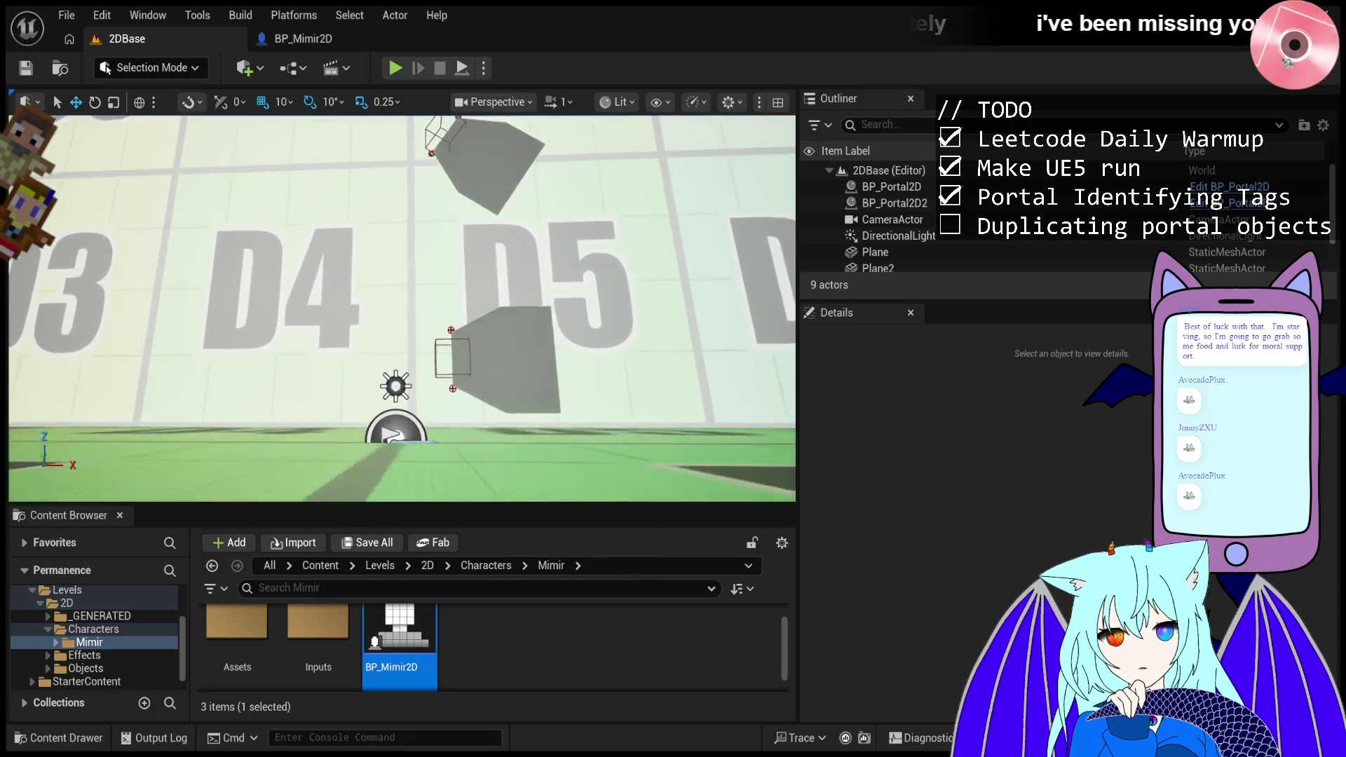
- Select BP_Portal2D2 and set its Y rotation to 90
click(443, 239)
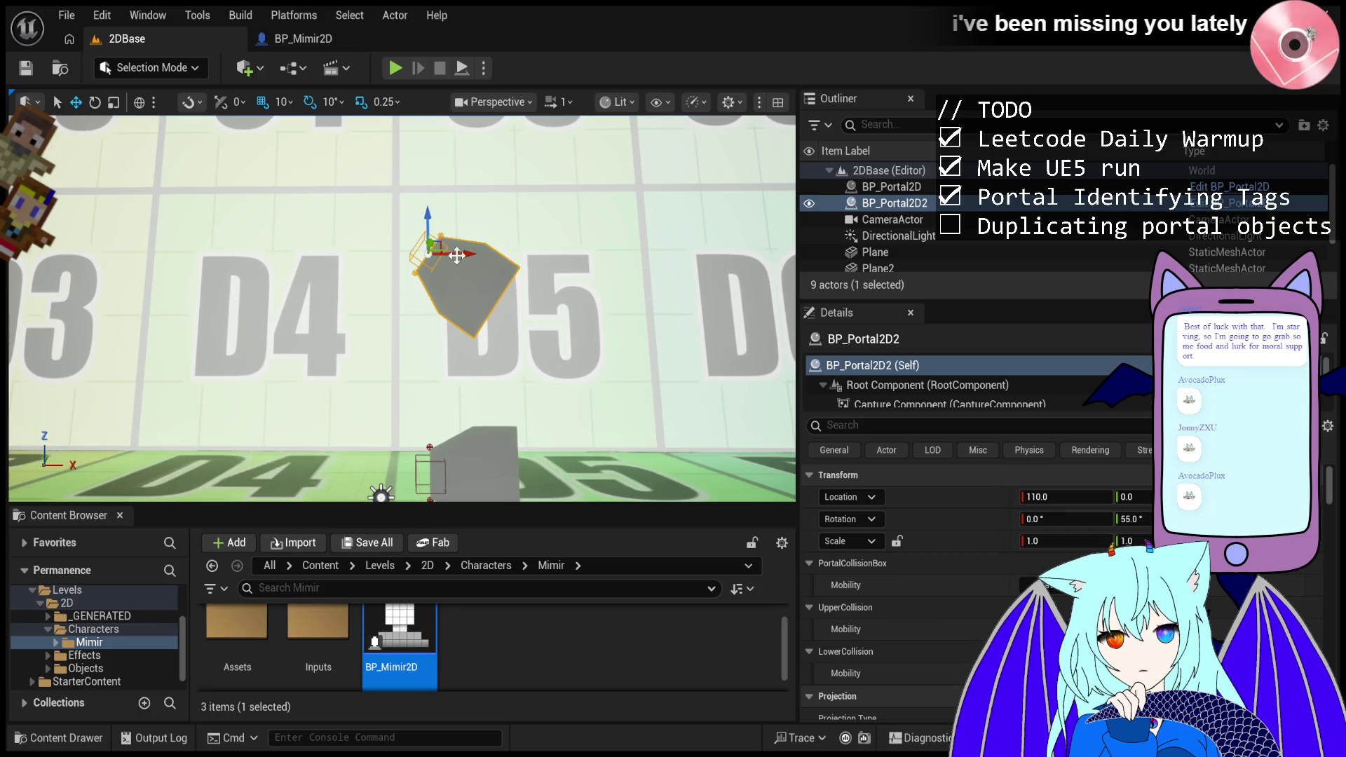
click(1150, 519)
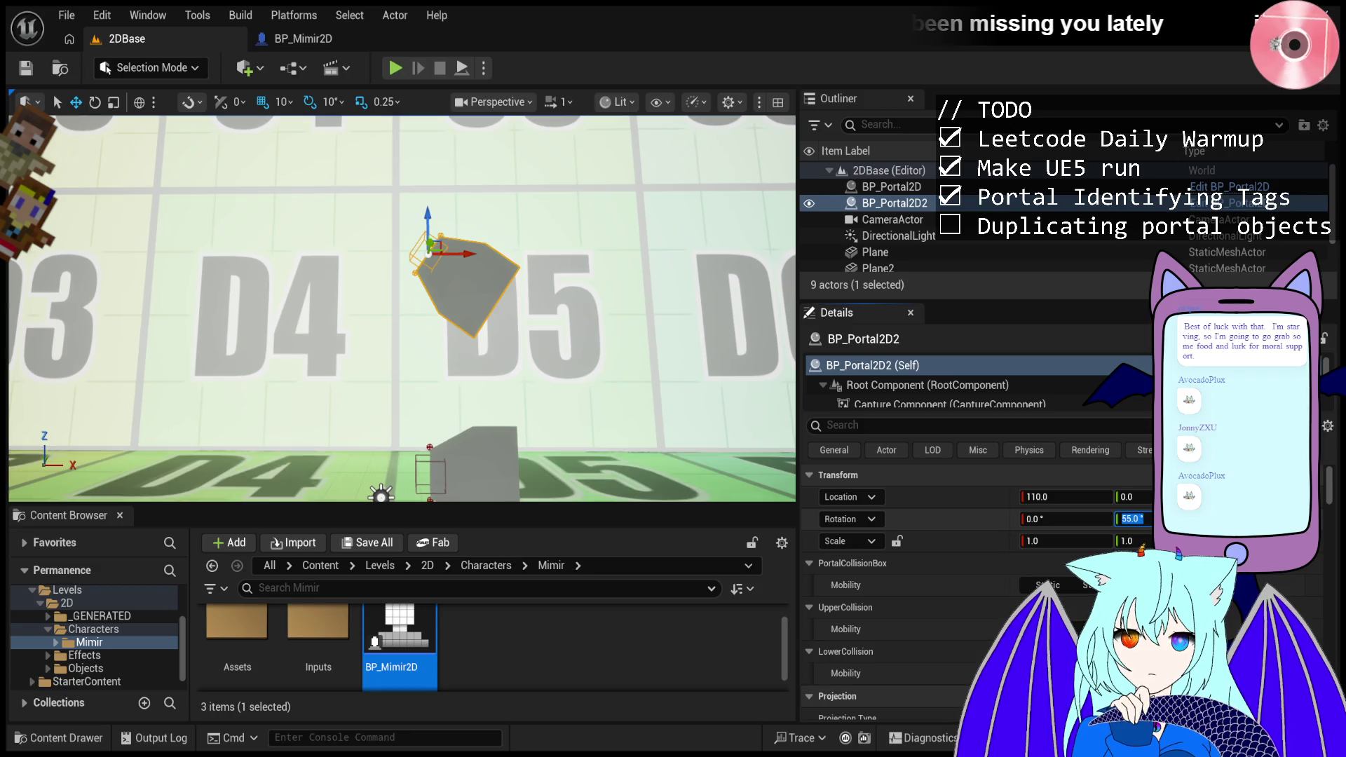
text(0)
key(Return)
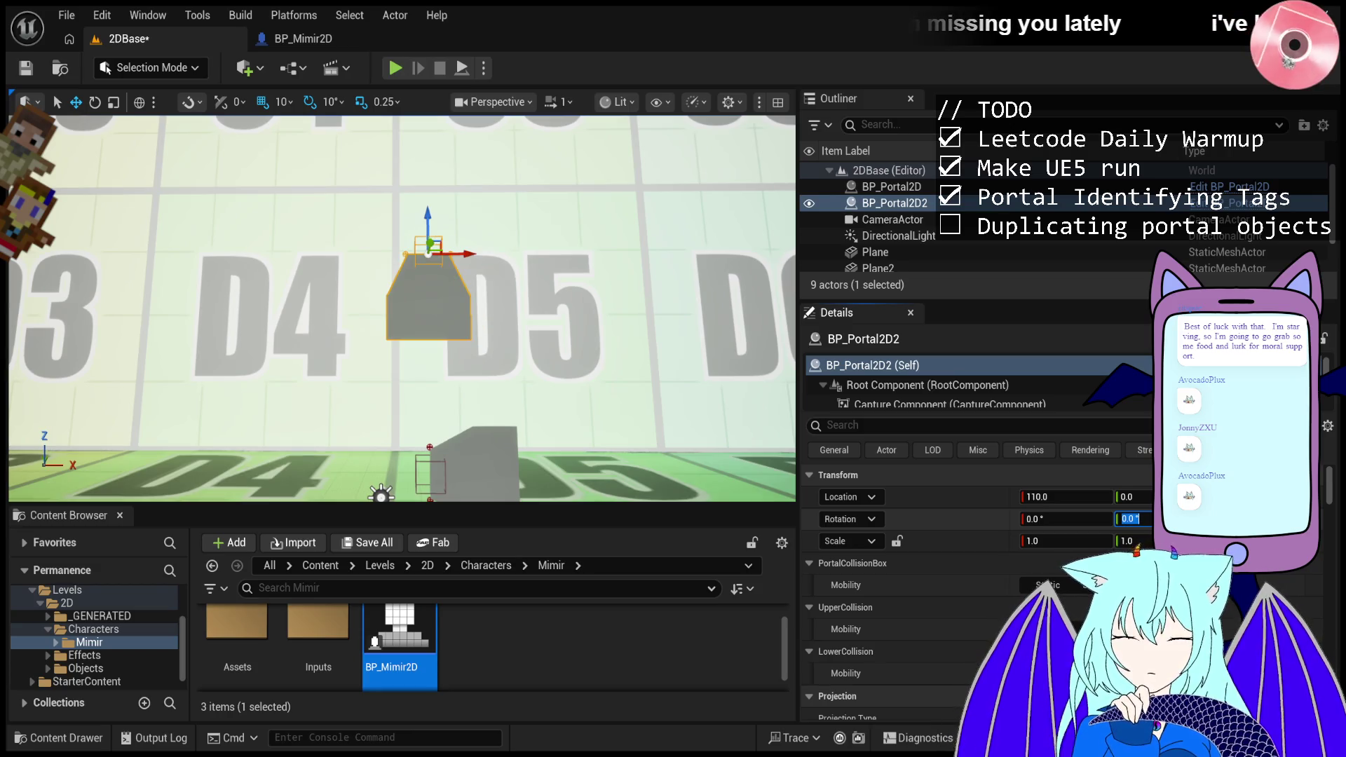
text(90)
key(Return)
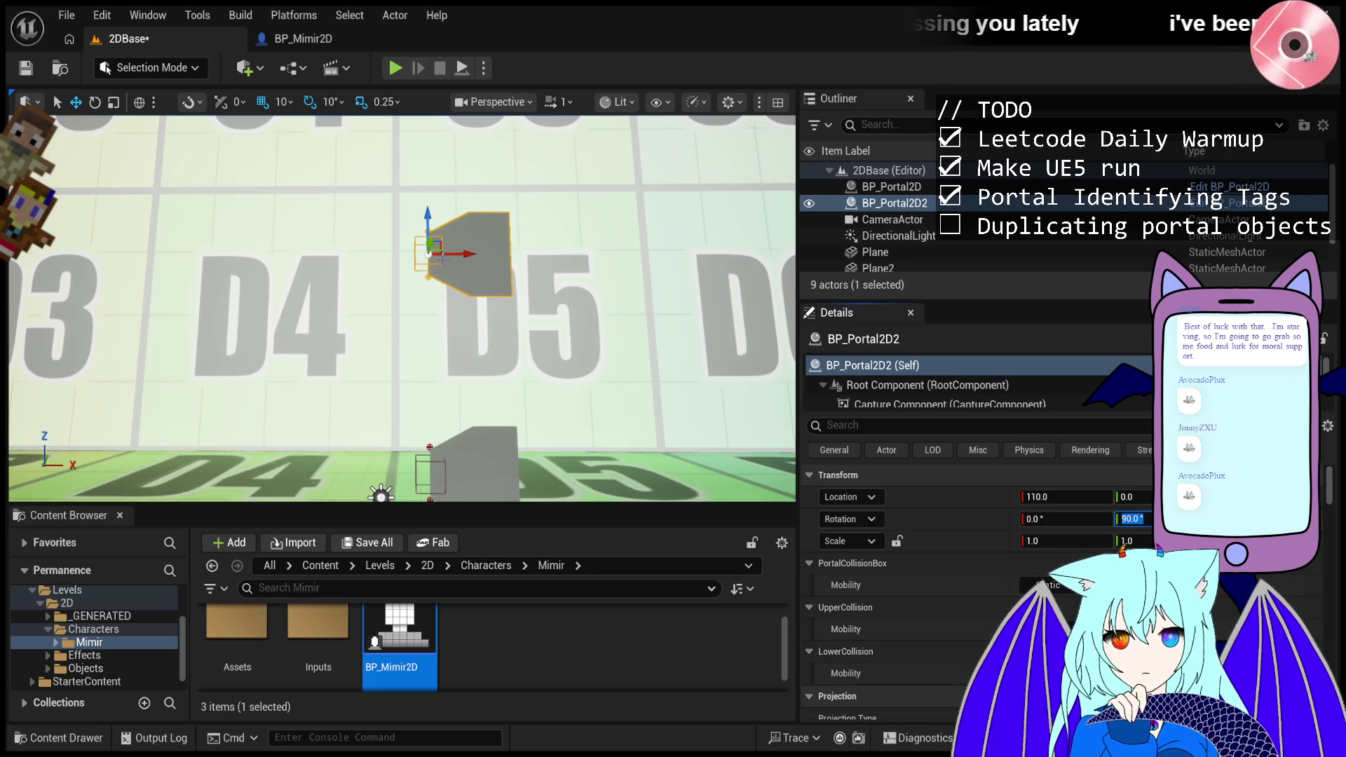
- Drag the second portal to X 510 and start a play test
mouse_move(465, 258)
mouse_down()
mouse_move(624, 256)
mouse_move(615, 376)
mouse_up()
scroll(614, 377, down, 3)
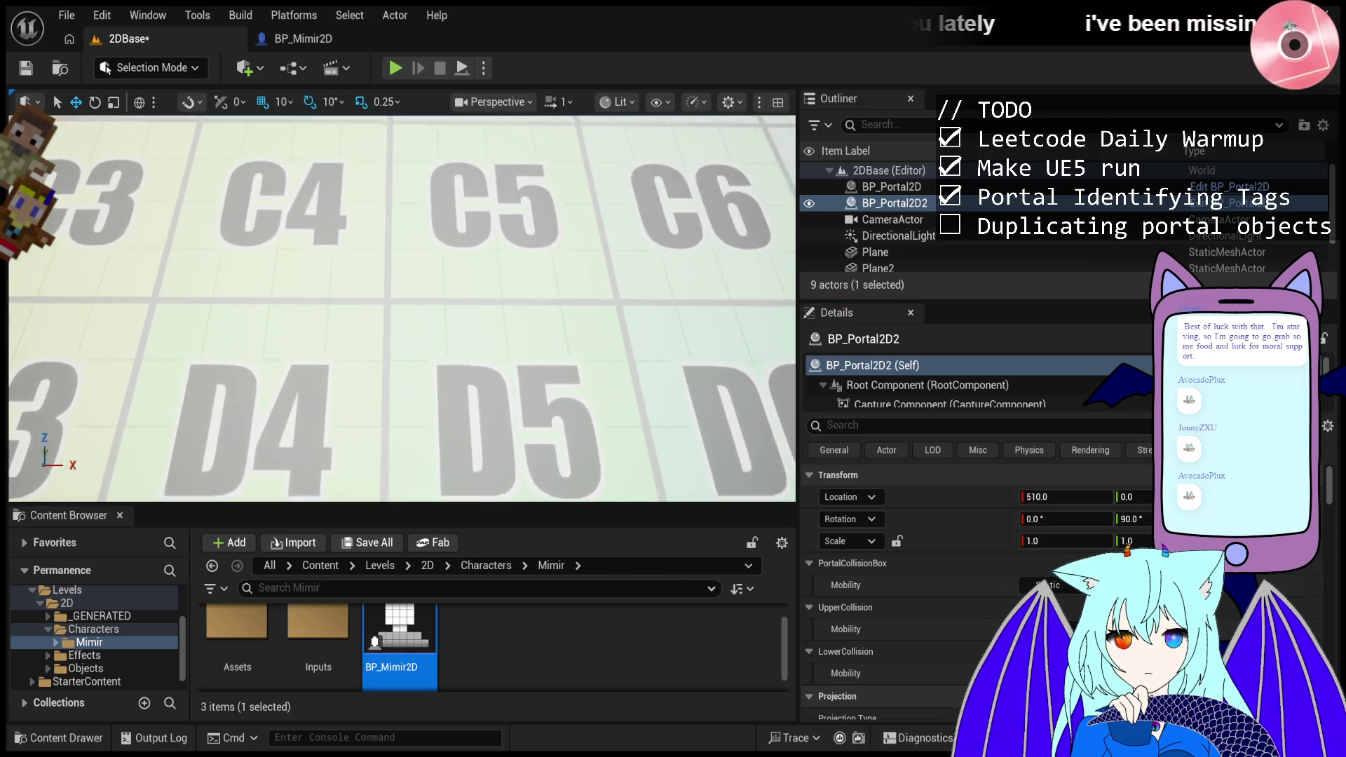
scroll(456, 379, up, 2)
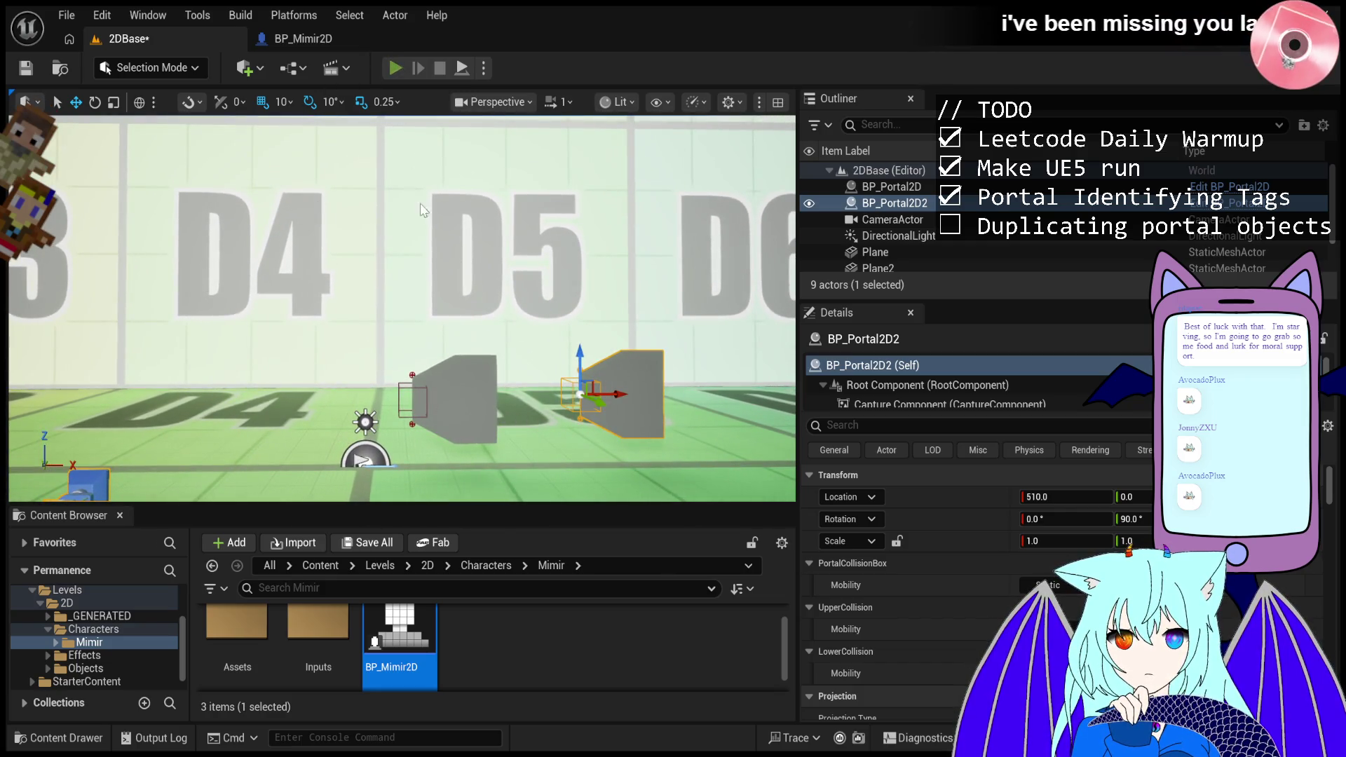
click(394, 68)
- Run the character back and forth through the portal with D, then eject with F8
key(d)
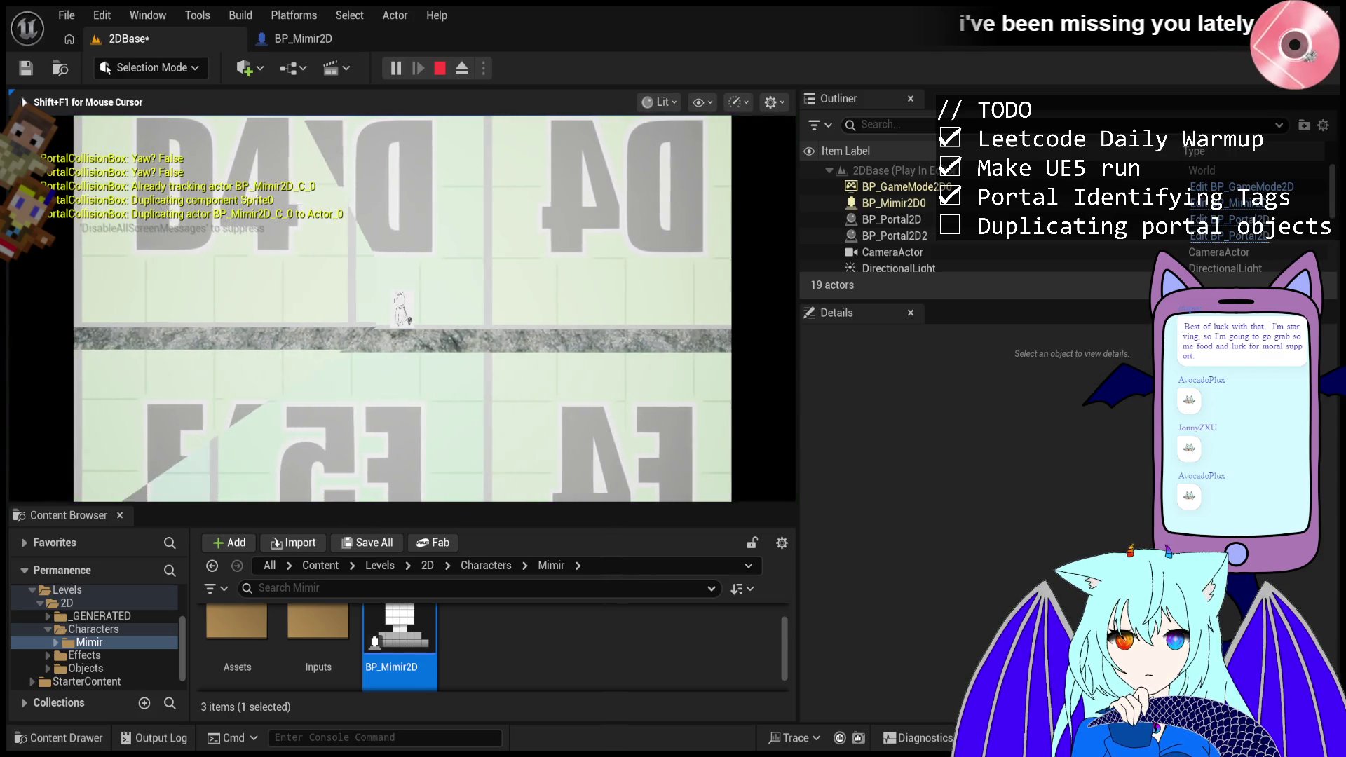
key(d)
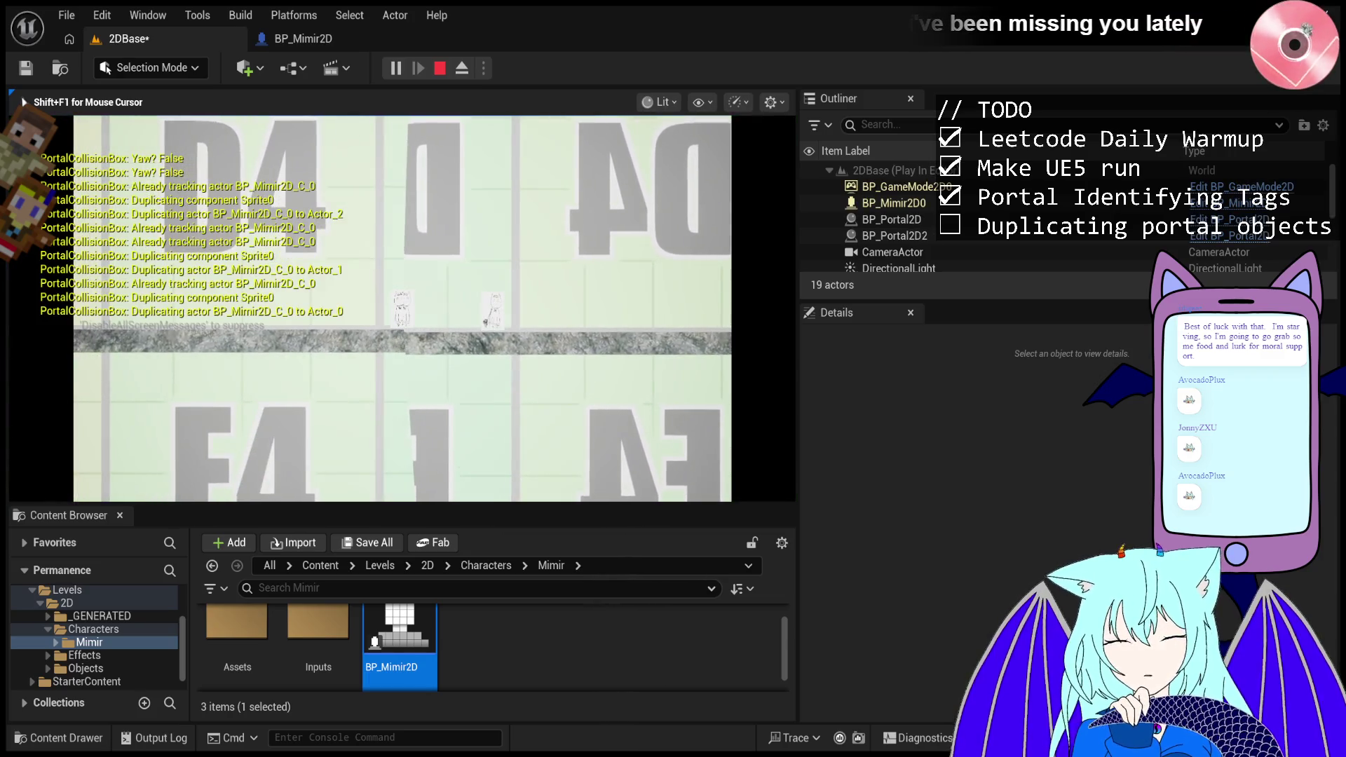
key(d)
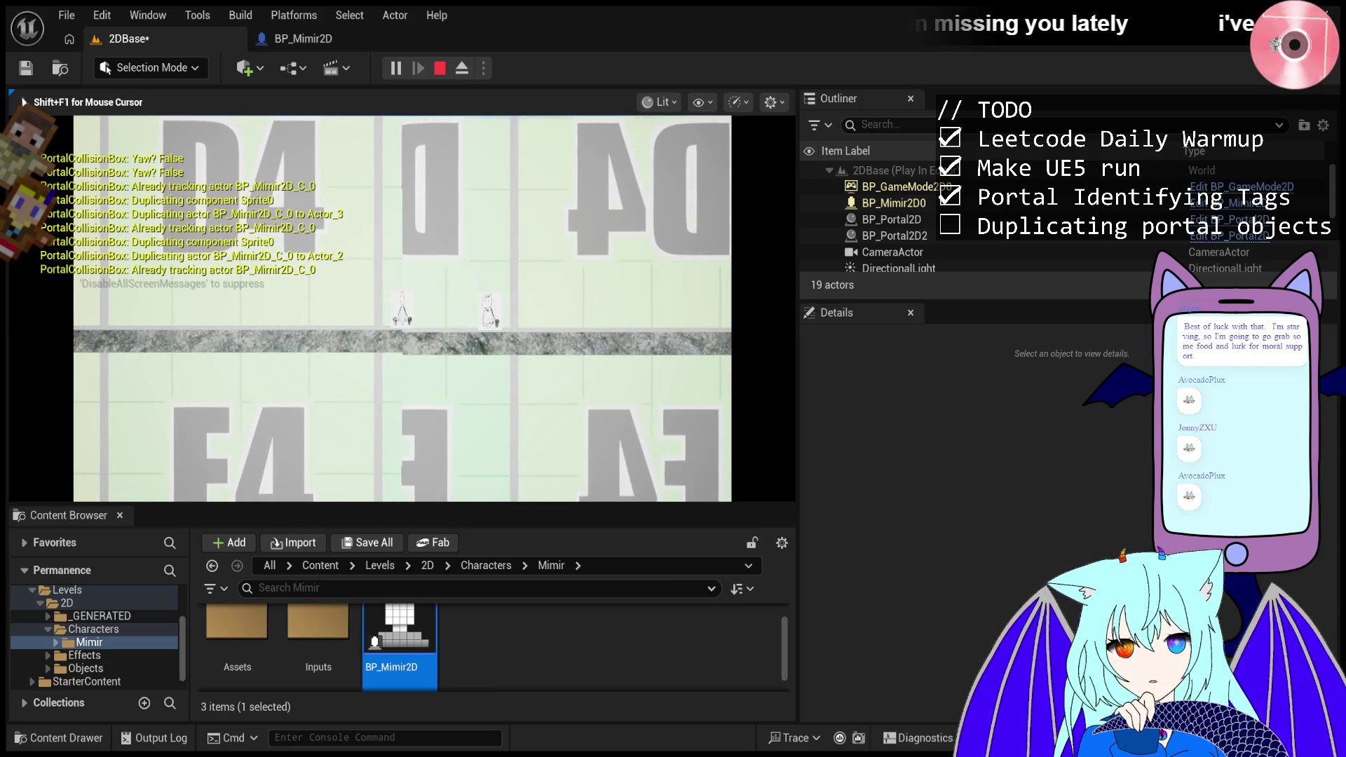
key(d)
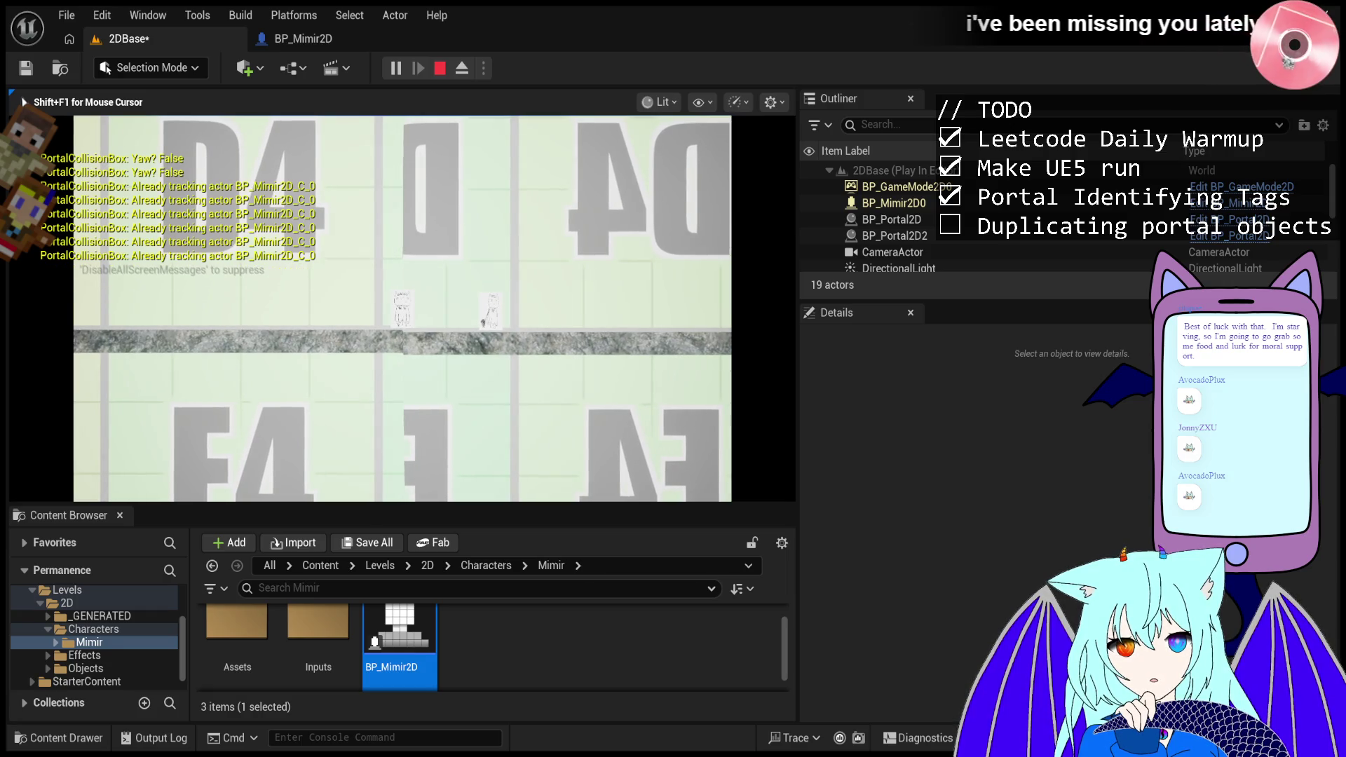
key(F8)
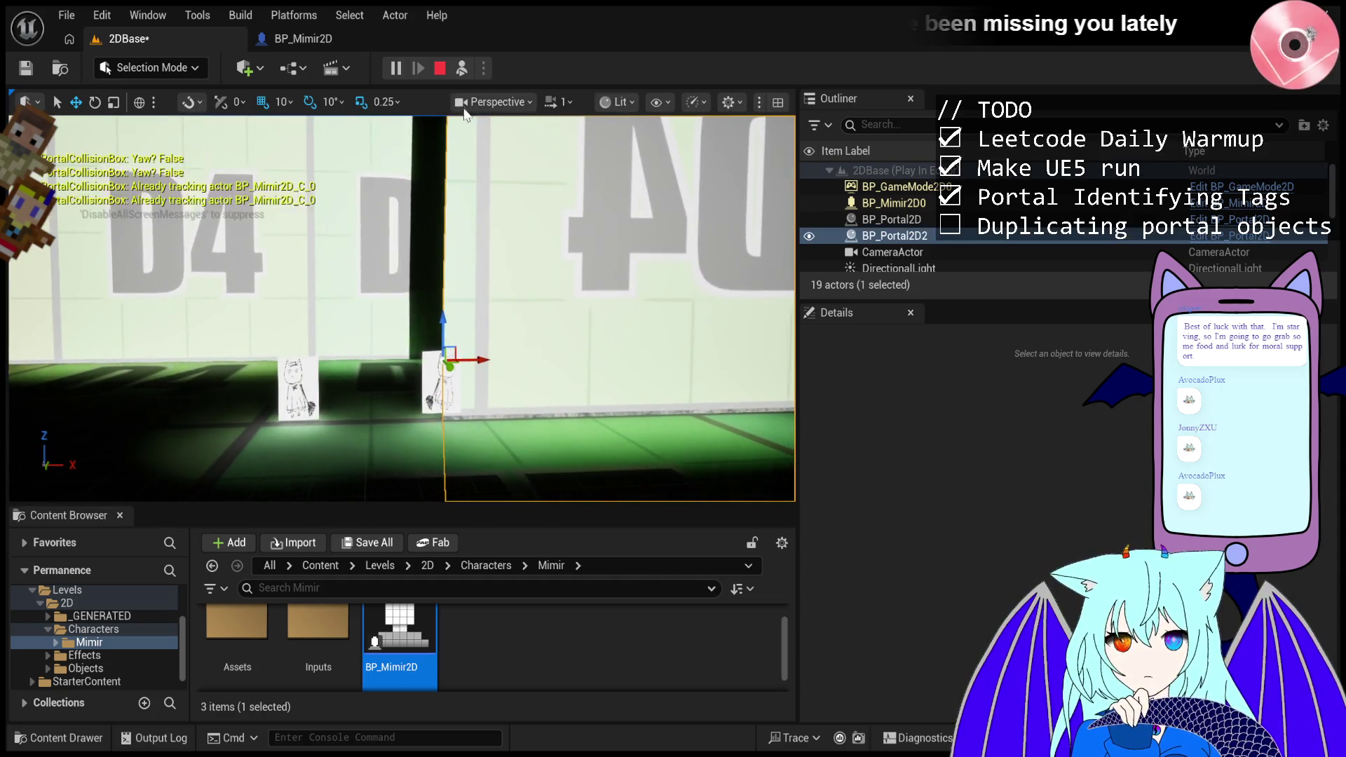
- Repossess the character, eject again, and frame BP_Portal2D in the viewport
click(462, 70)
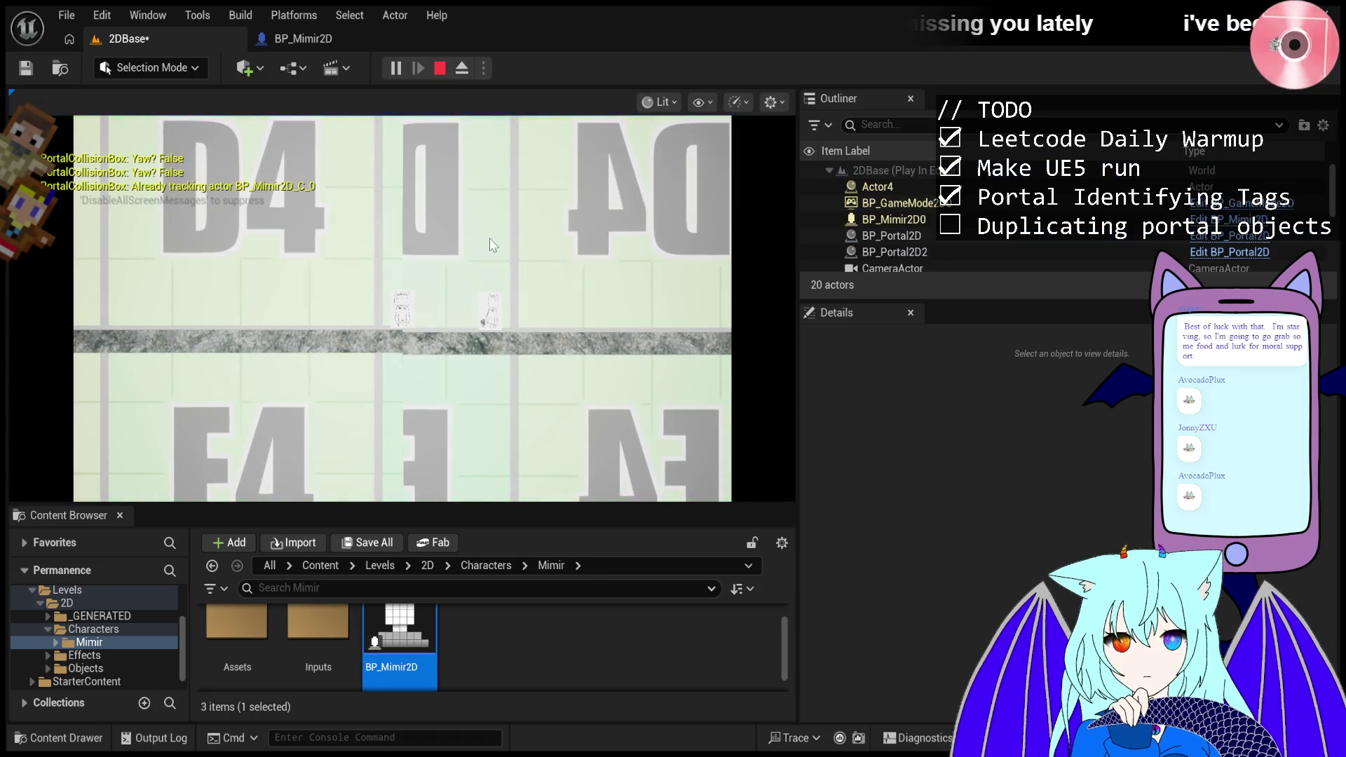
key(F8)
double_click(891, 236)
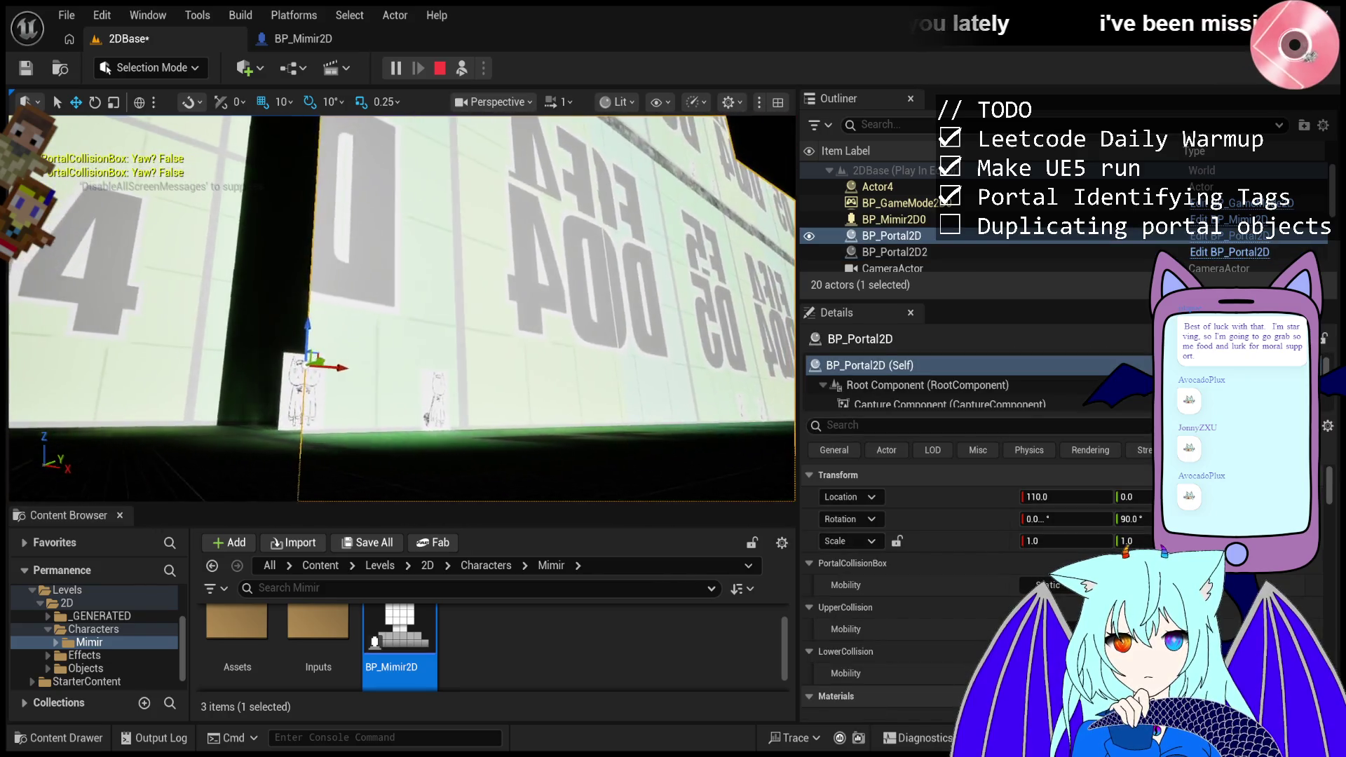
drag(505, 274, 494, 299)
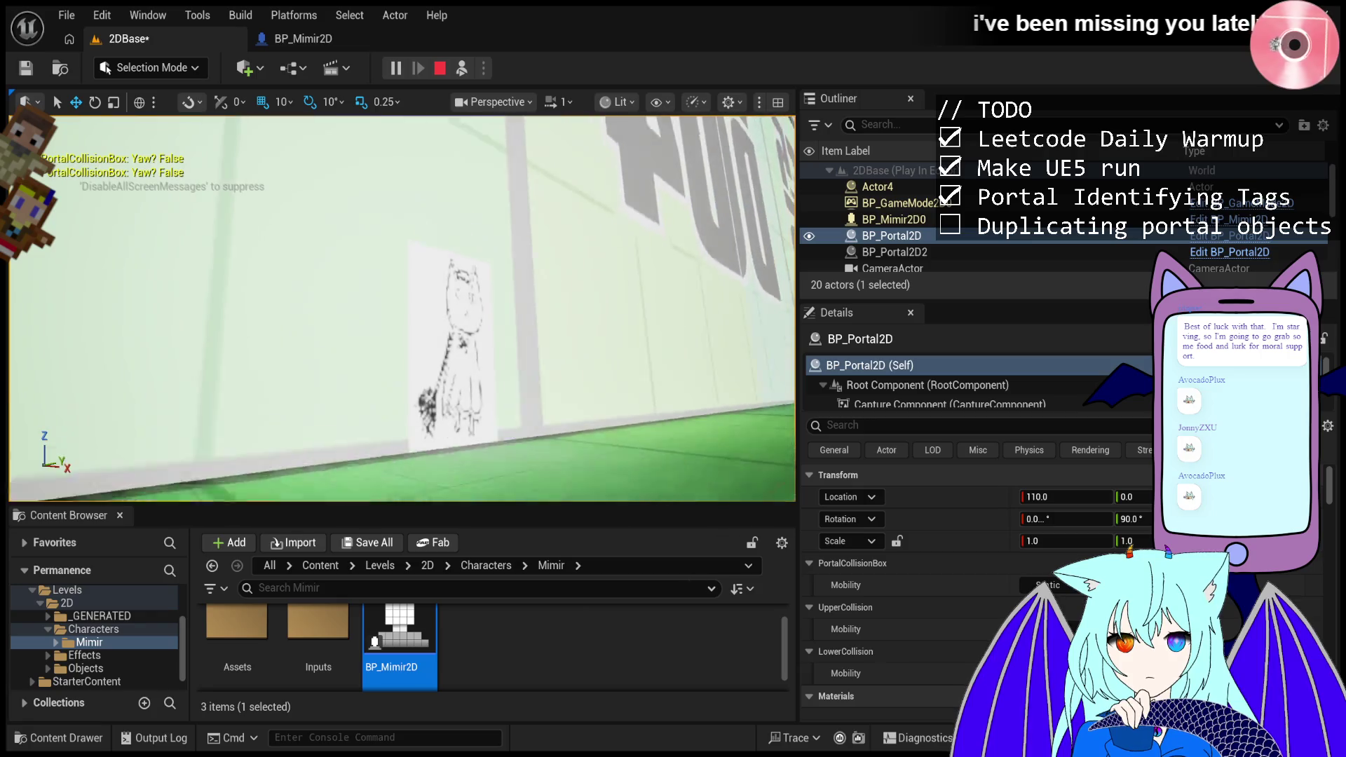
key(f)
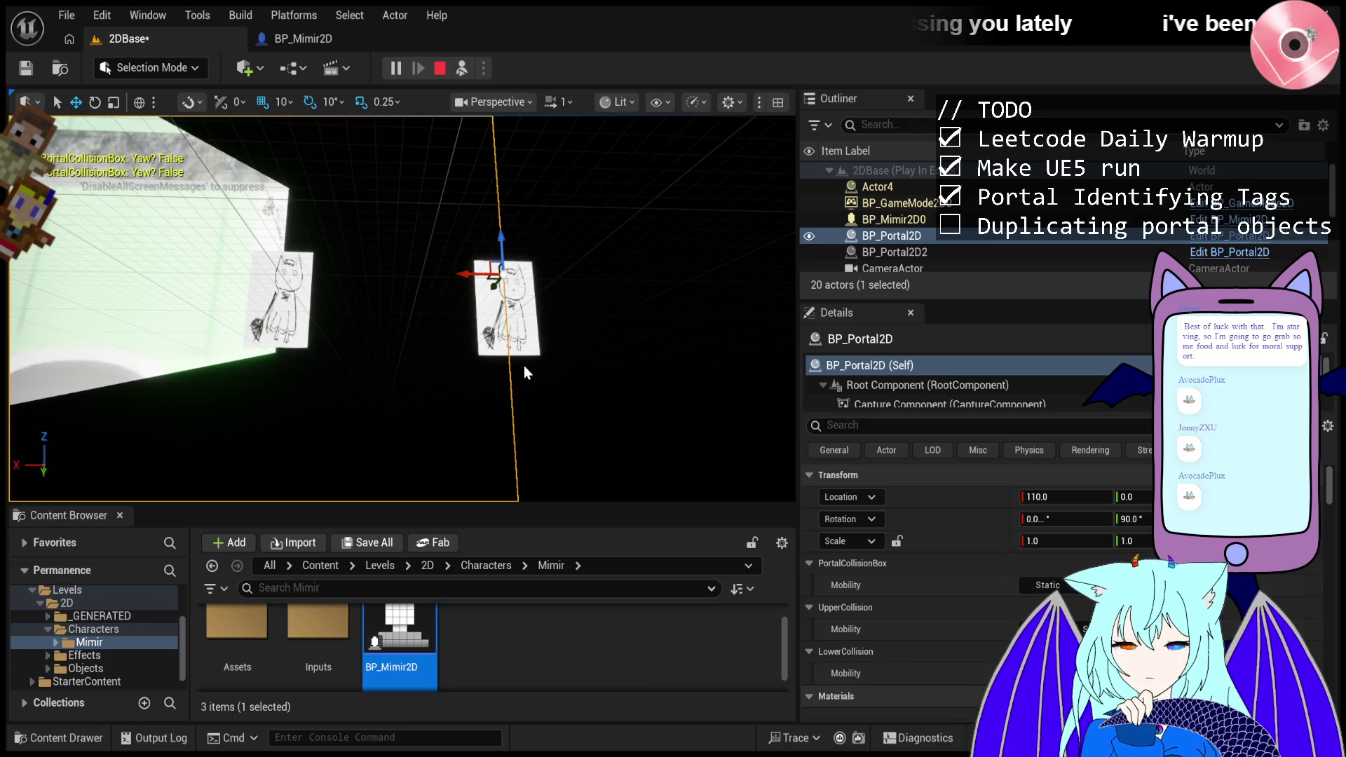
- Select the character BP_Mimir2D0 and Actor4, and check the character's camera preview
click(503, 363)
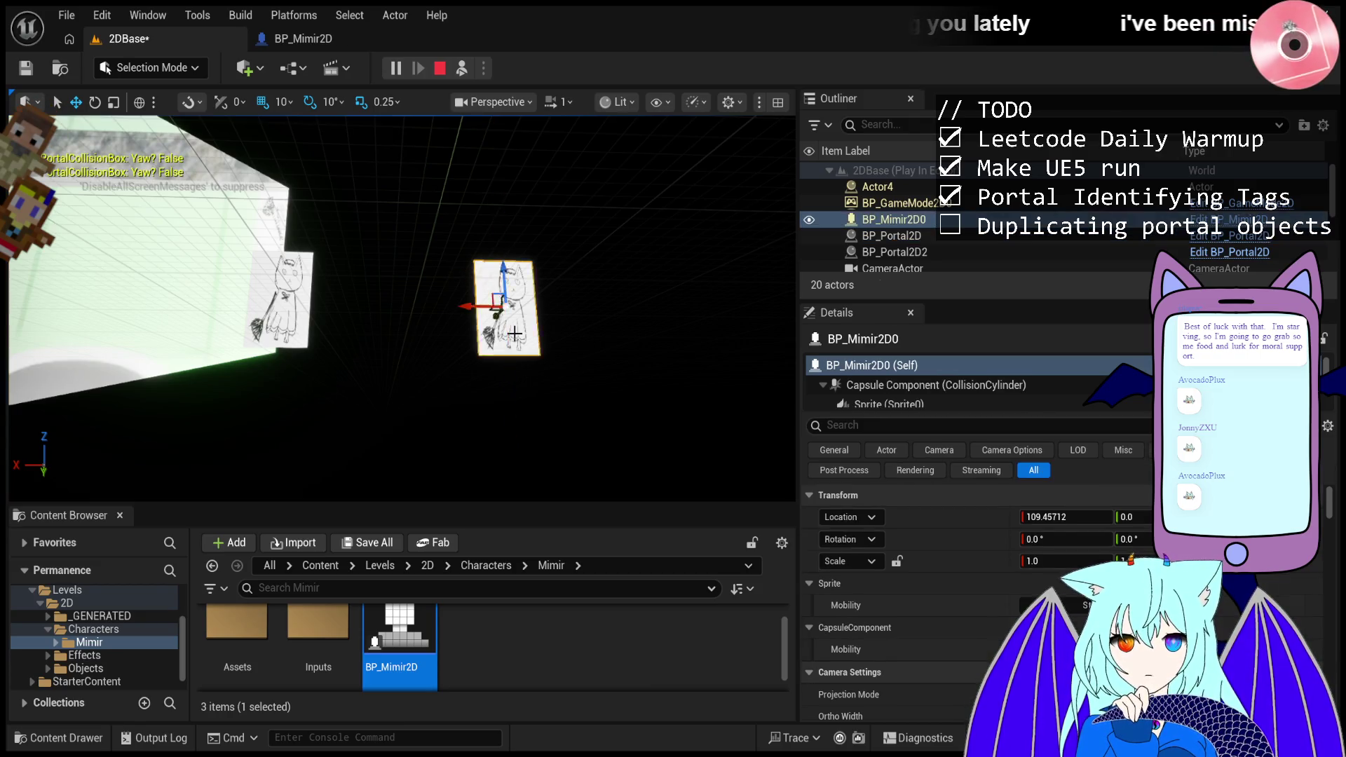
click(279, 302)
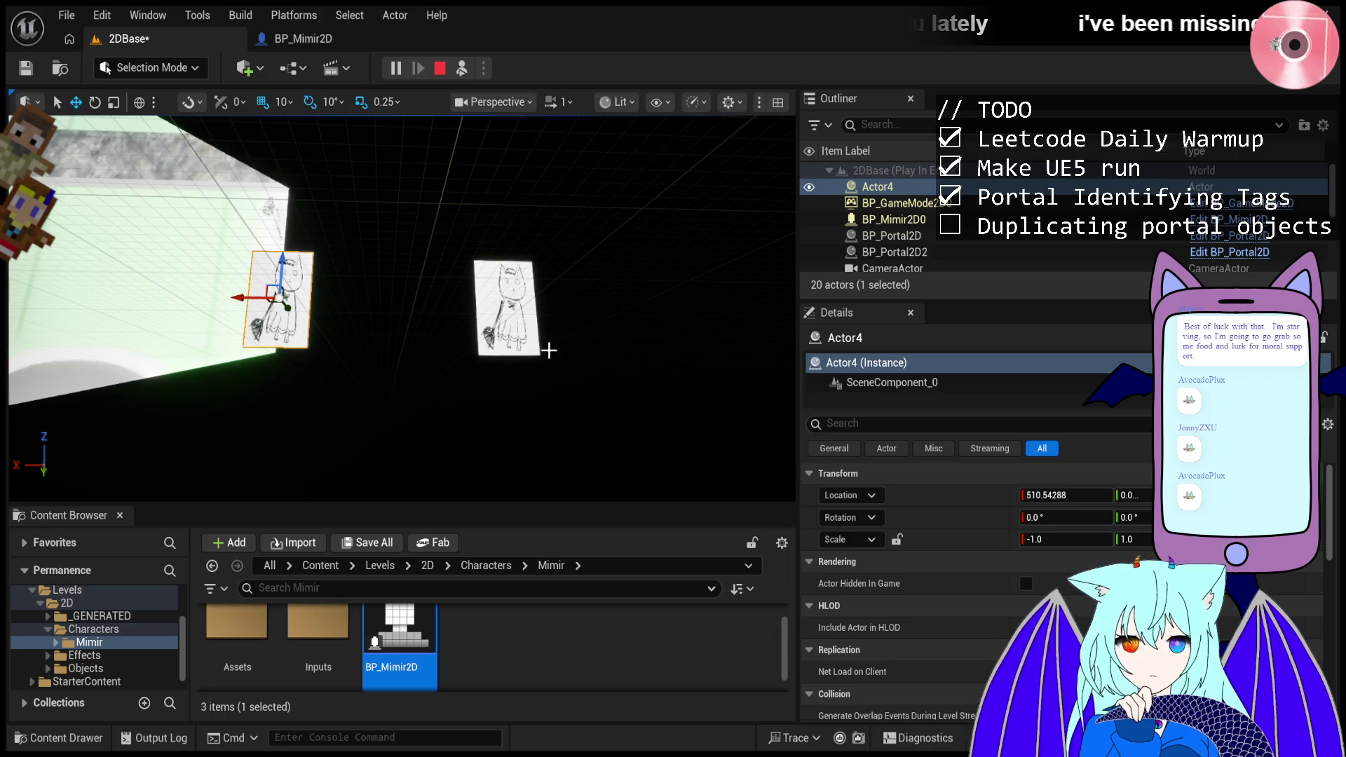
click(505, 315)
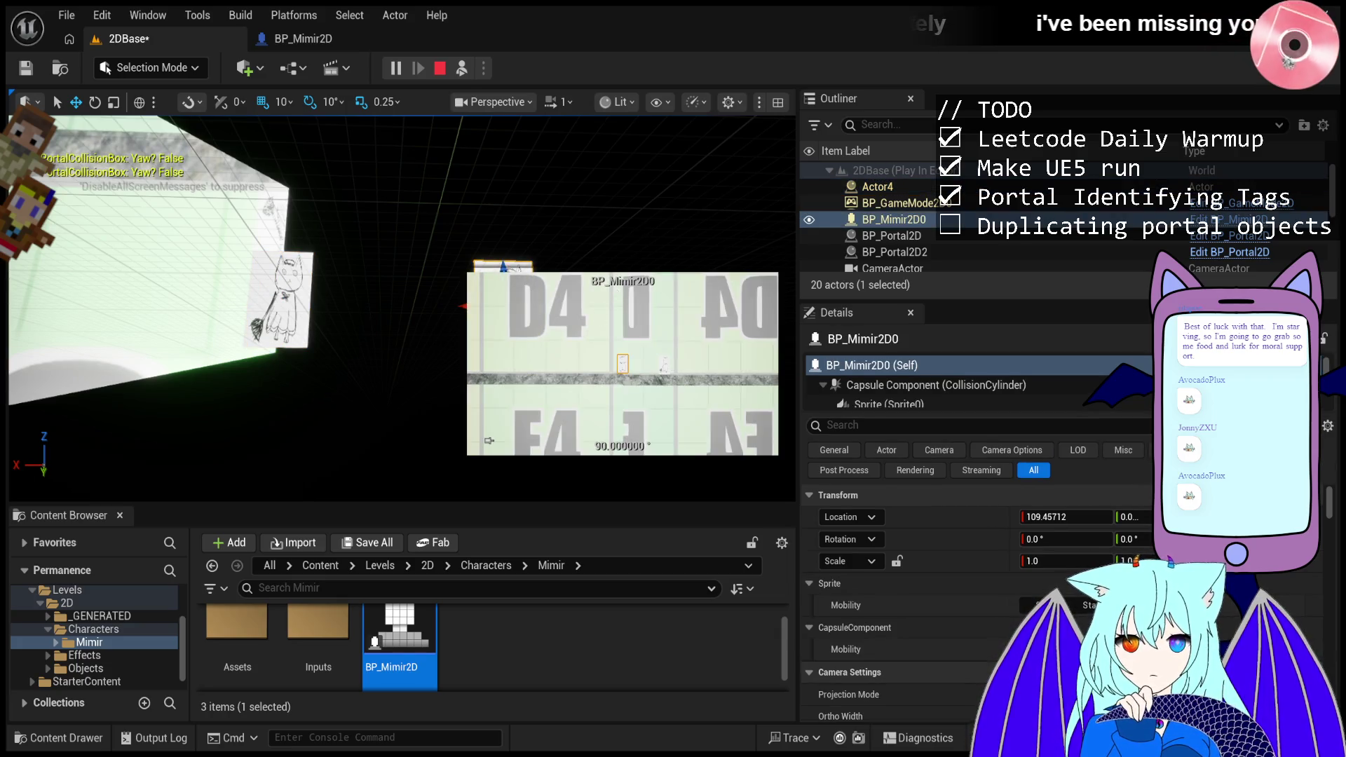
click(636, 220)
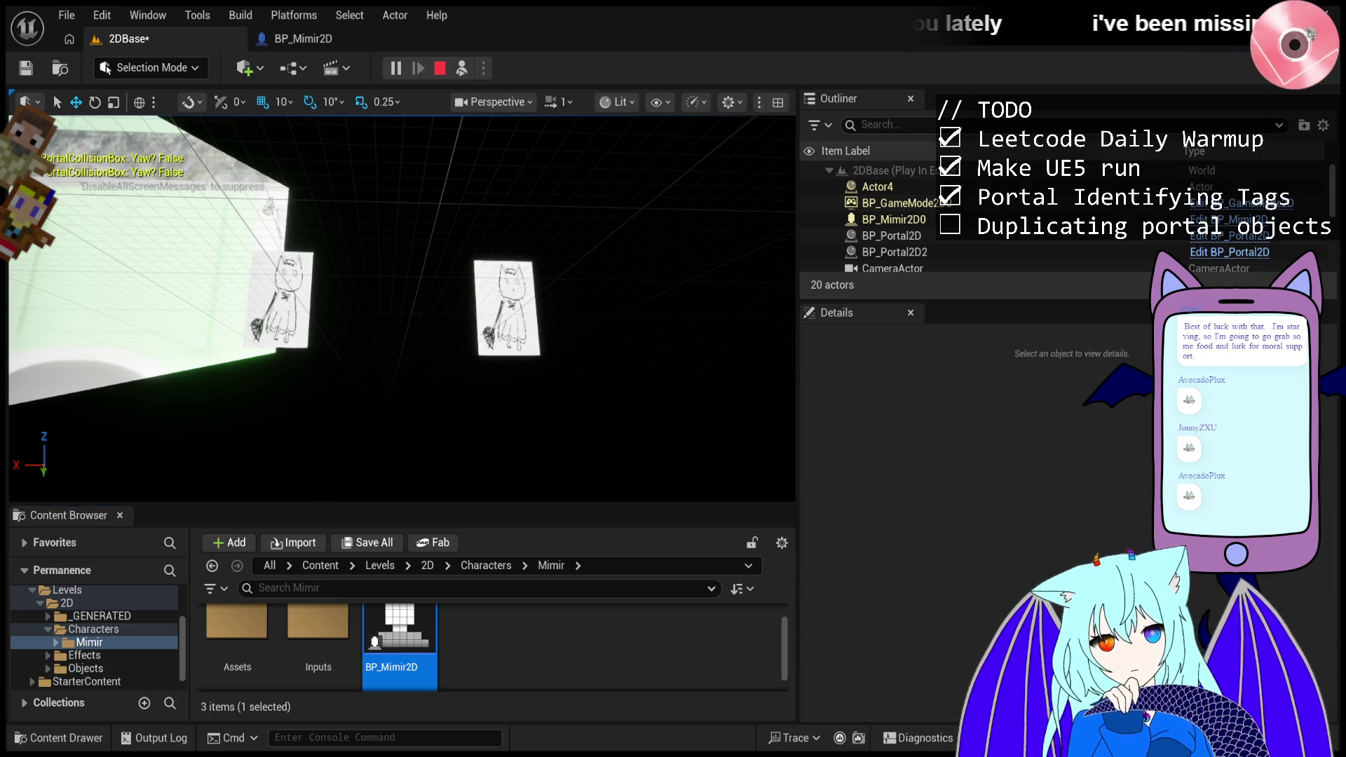
- Select Actor4 and check its Transform: X 510.54 and X scale -1.0
click(290, 272)
scroll(869, 565, down, 10)
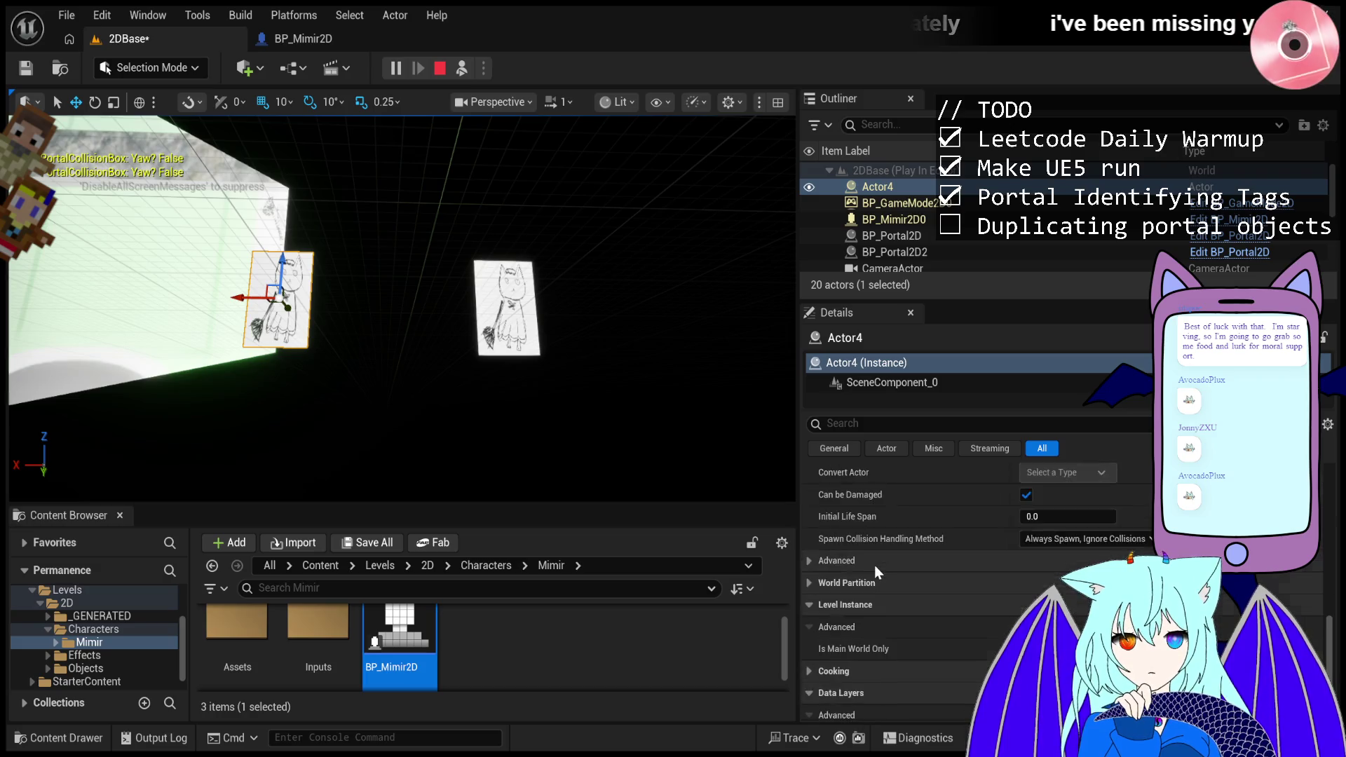
scroll(874, 566, up, 5)
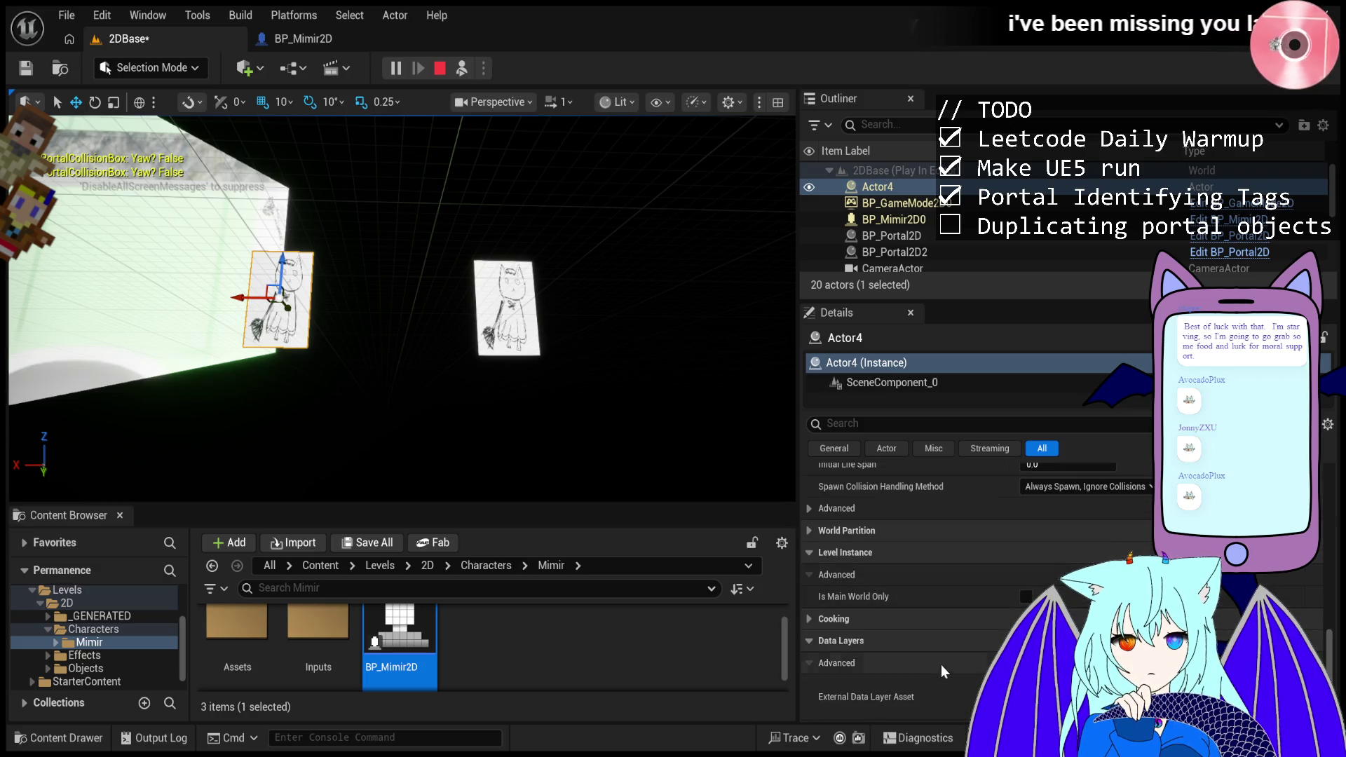
scroll(944, 672, up, 5)
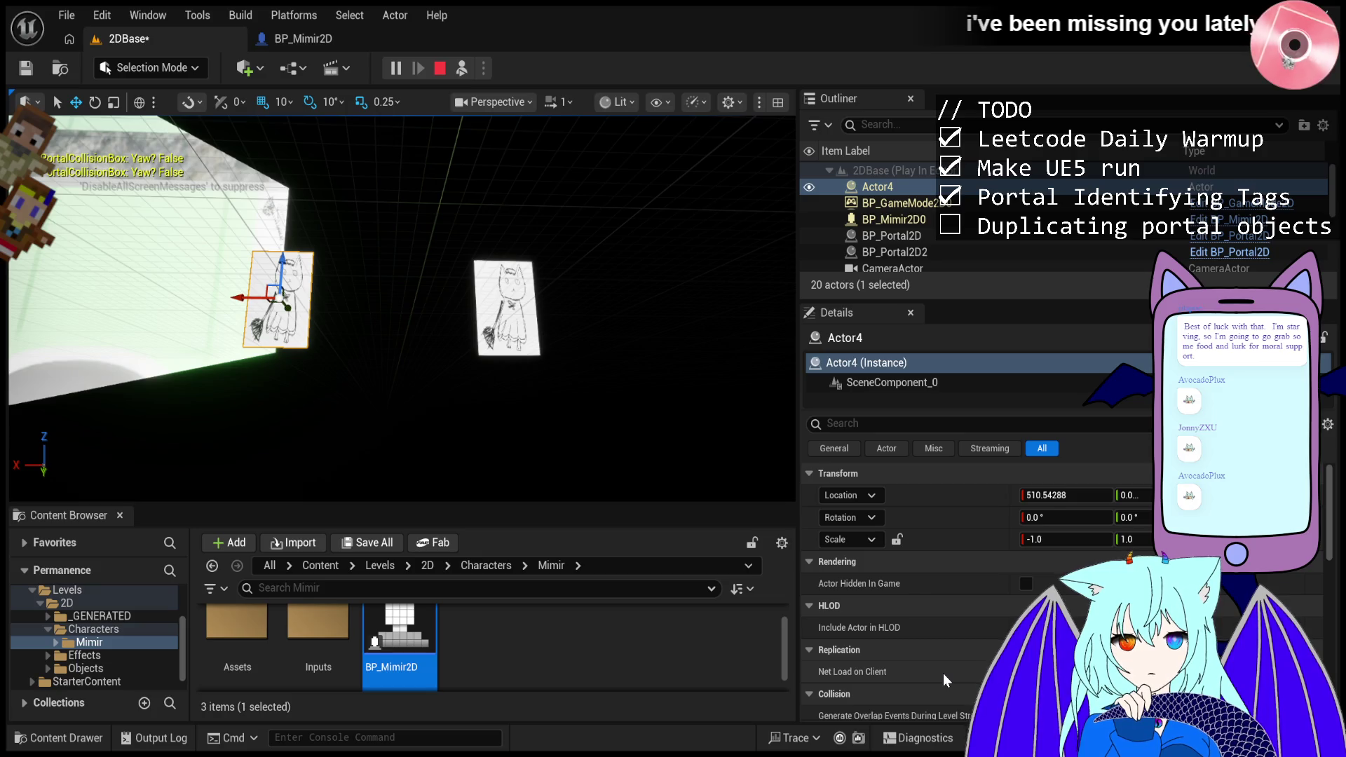
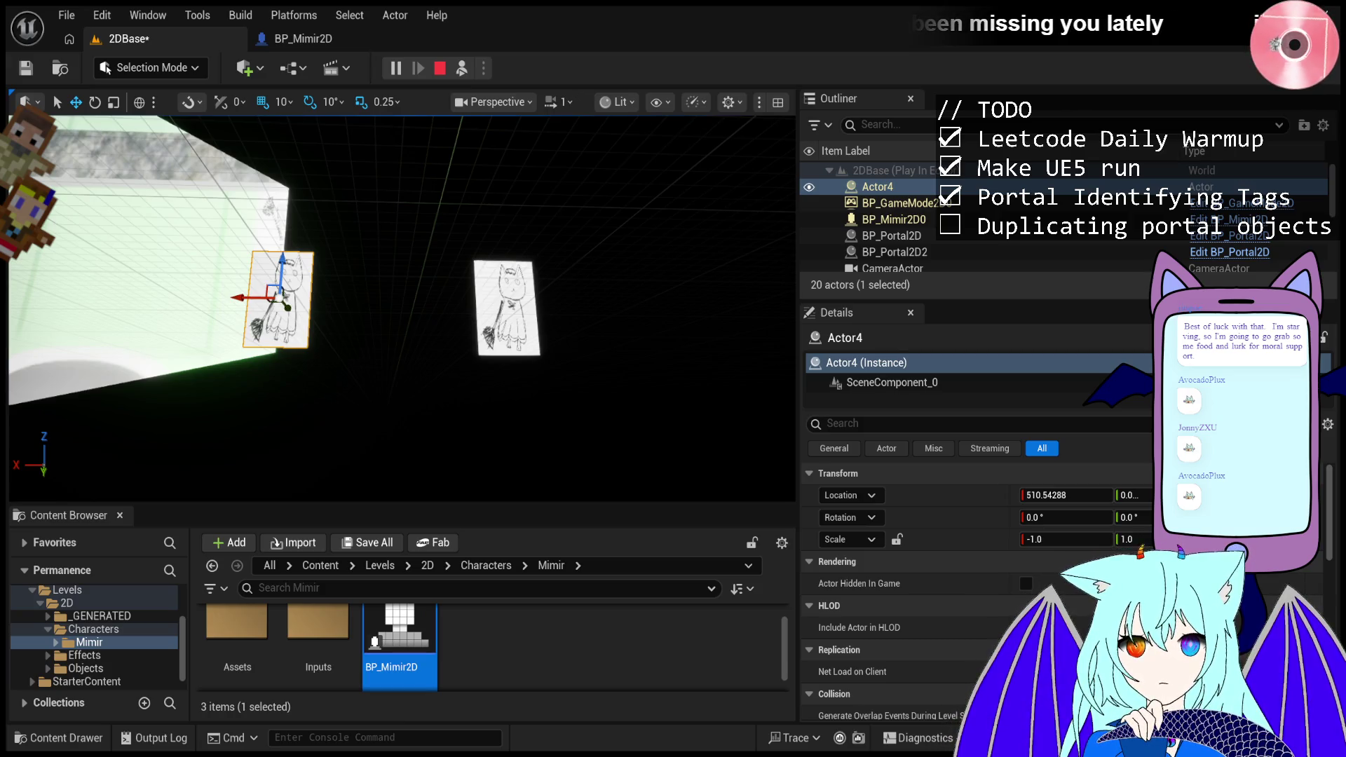
- Select BP_Mimir2D0, inspect its capsule and Sprite components, then possess the running game
click(541, 312)
click(883, 220)
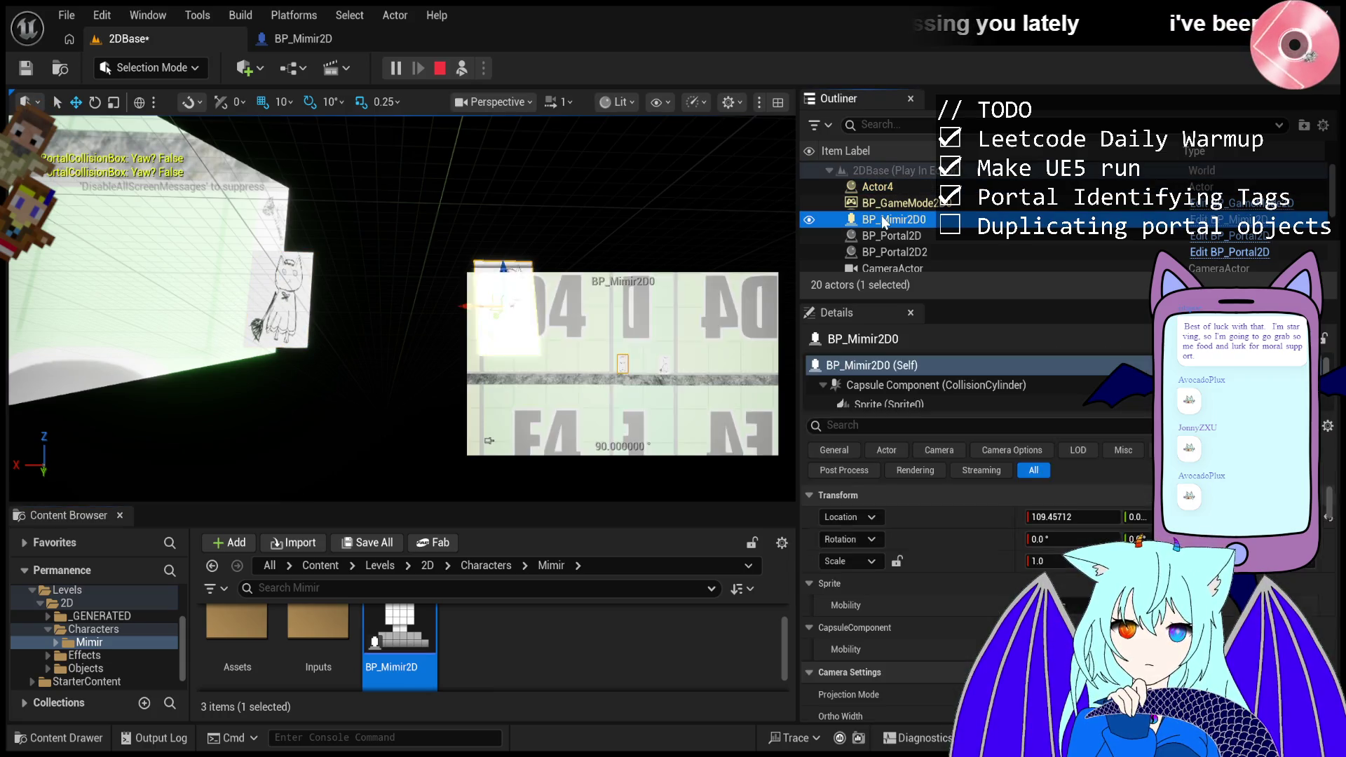
click(908, 386)
click(905, 406)
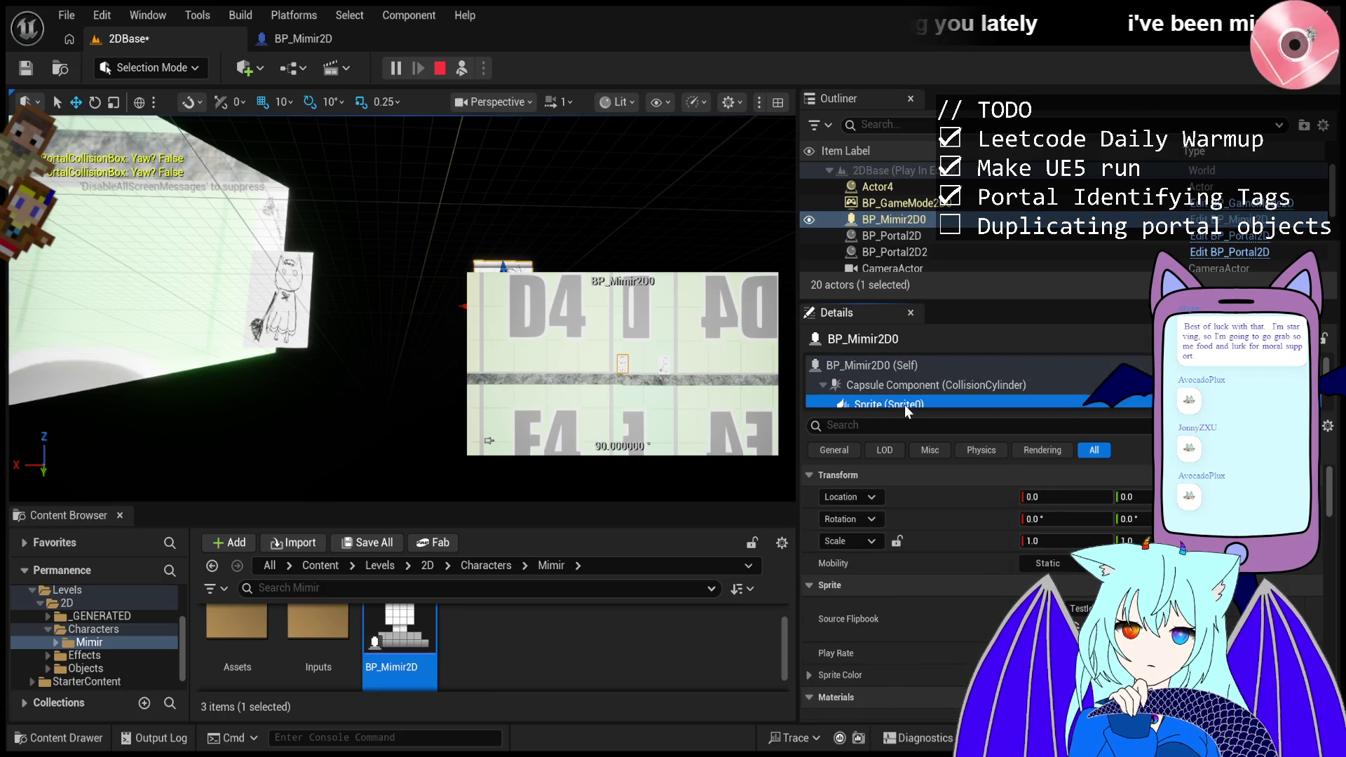
drag(447, 119, 573, 112)
click(462, 68)
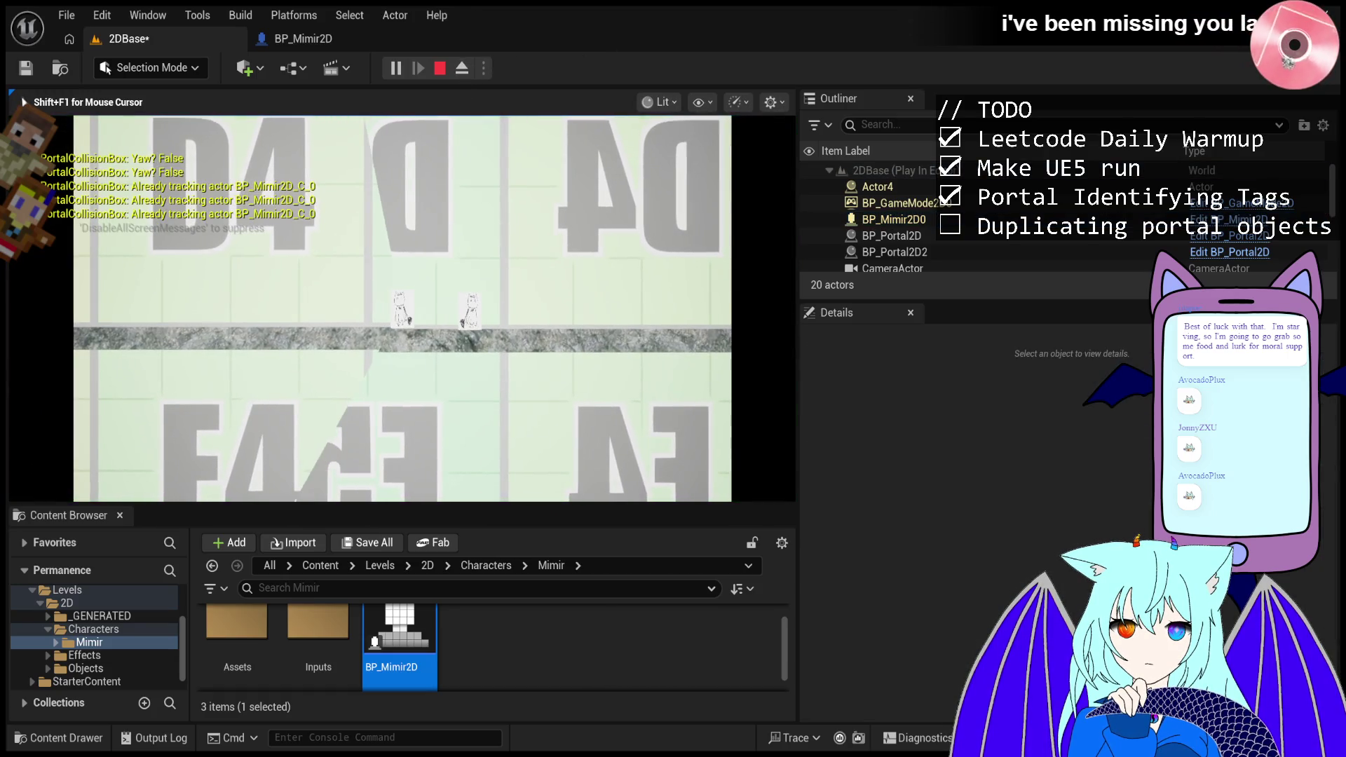
- Walk Mimir right through the portal so Actor7 spawns, then inspect BP_GameMode2D0
key(d)
key(d)
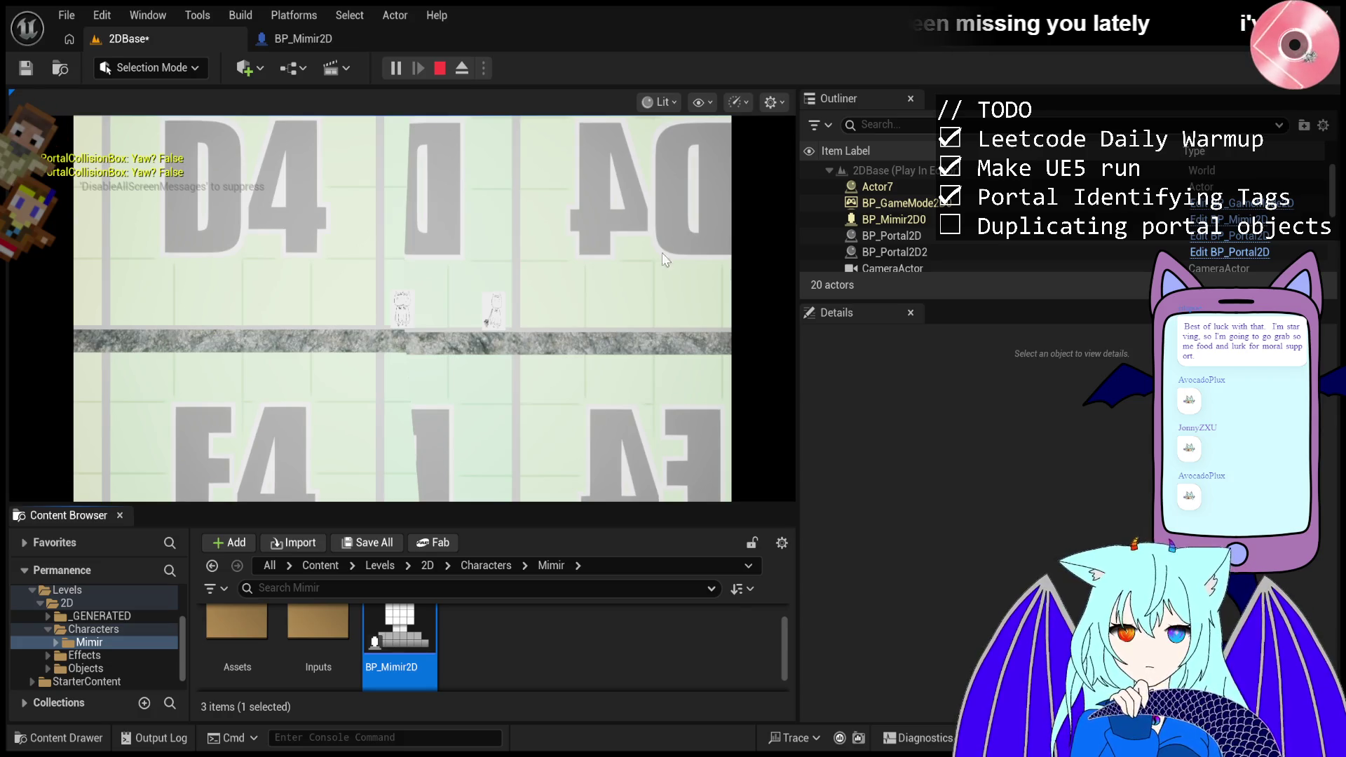
click(926, 203)
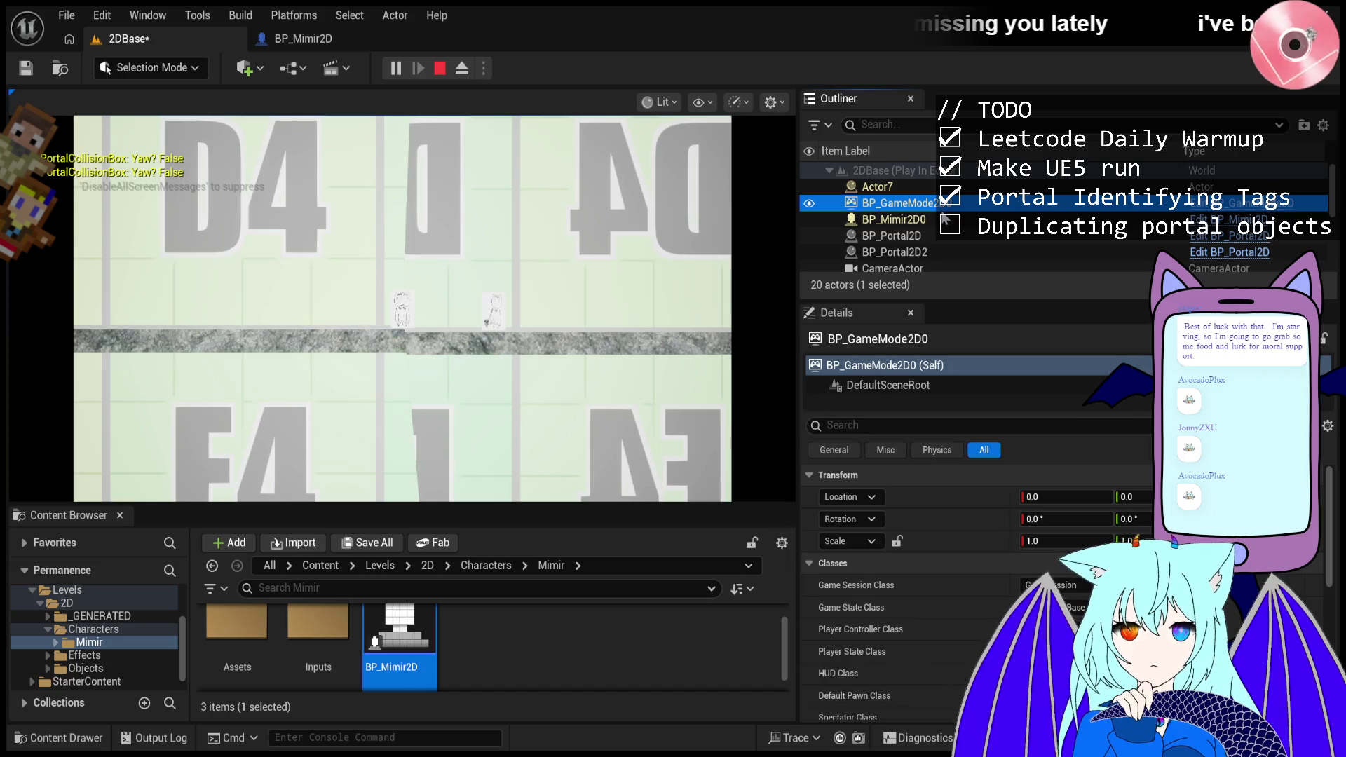
- Check the BP_Mimir2D0, CameraActor and Actor7 transforms, then return control to the game
click(949, 220)
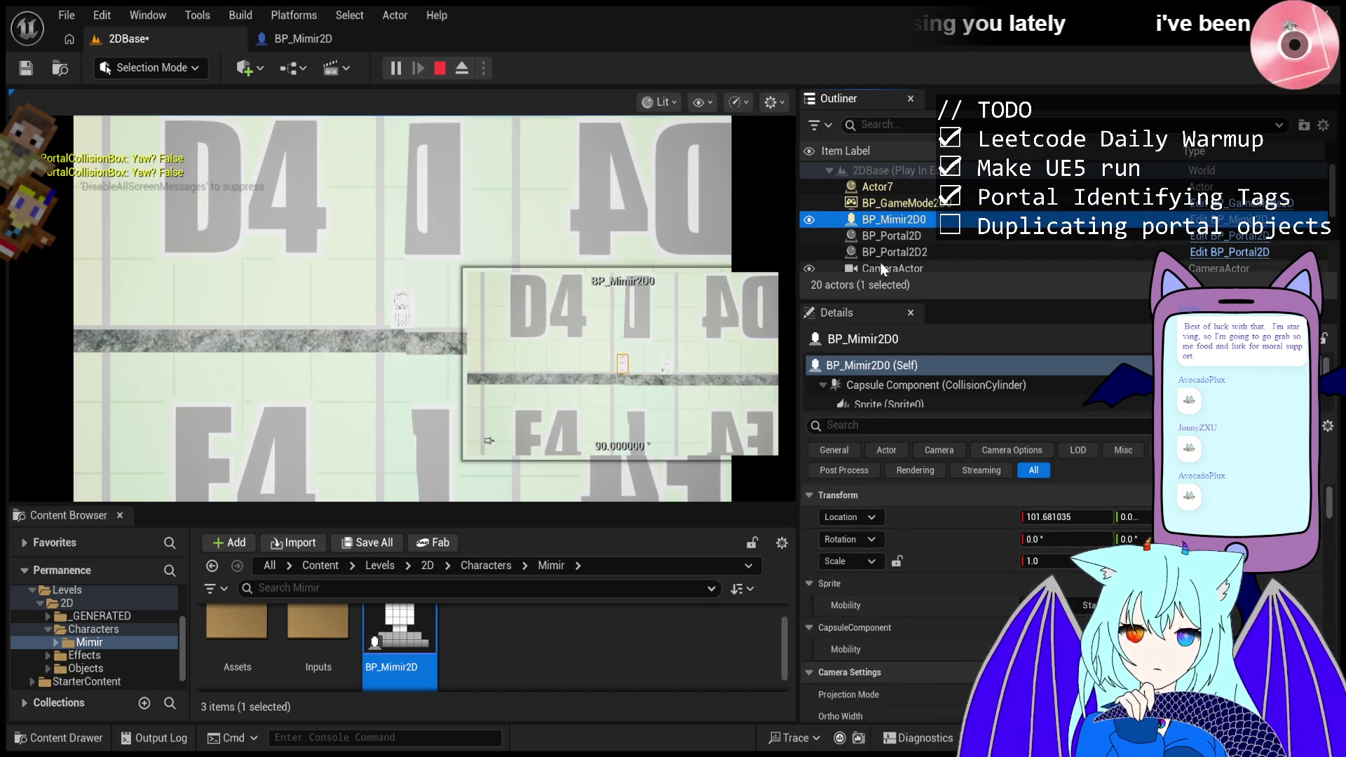
scroll(925, 234, down, 2)
click(925, 234)
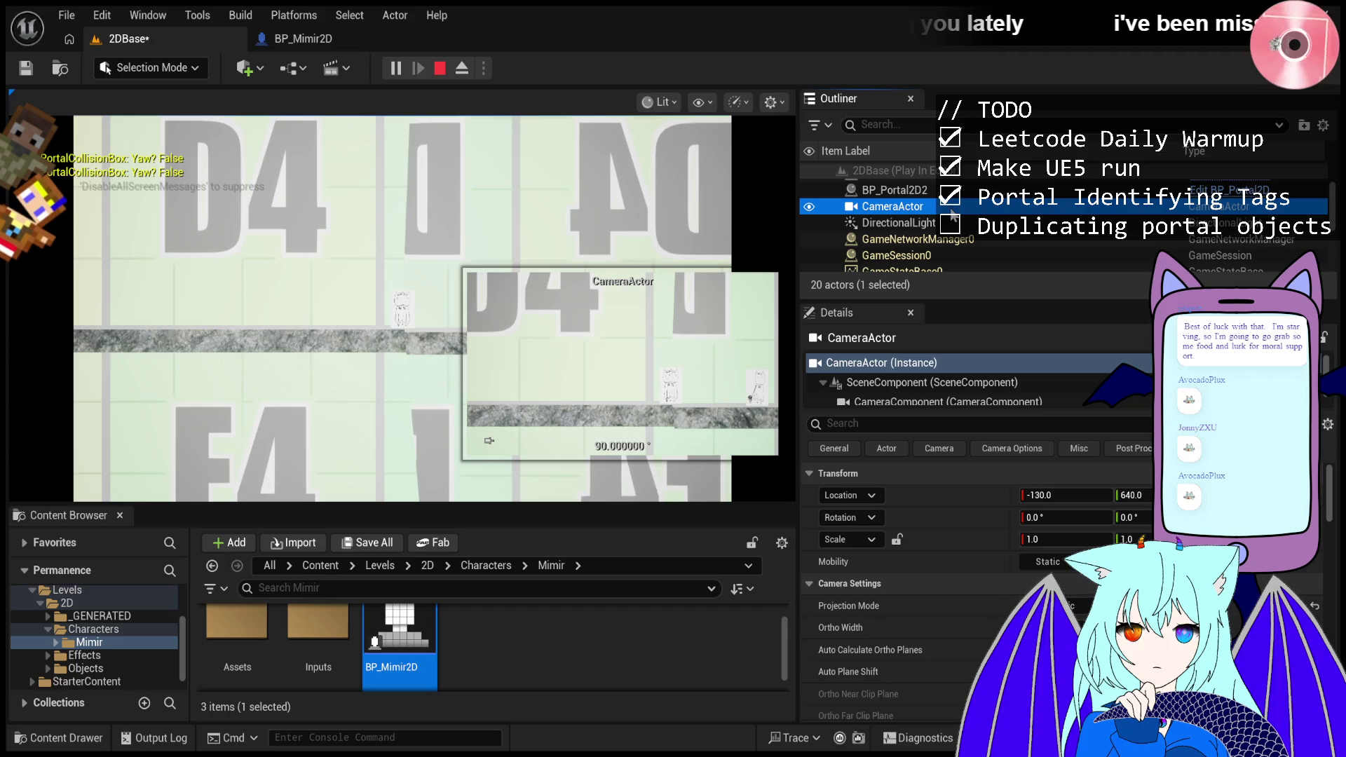
scroll(947, 232, up, 2)
click(898, 186)
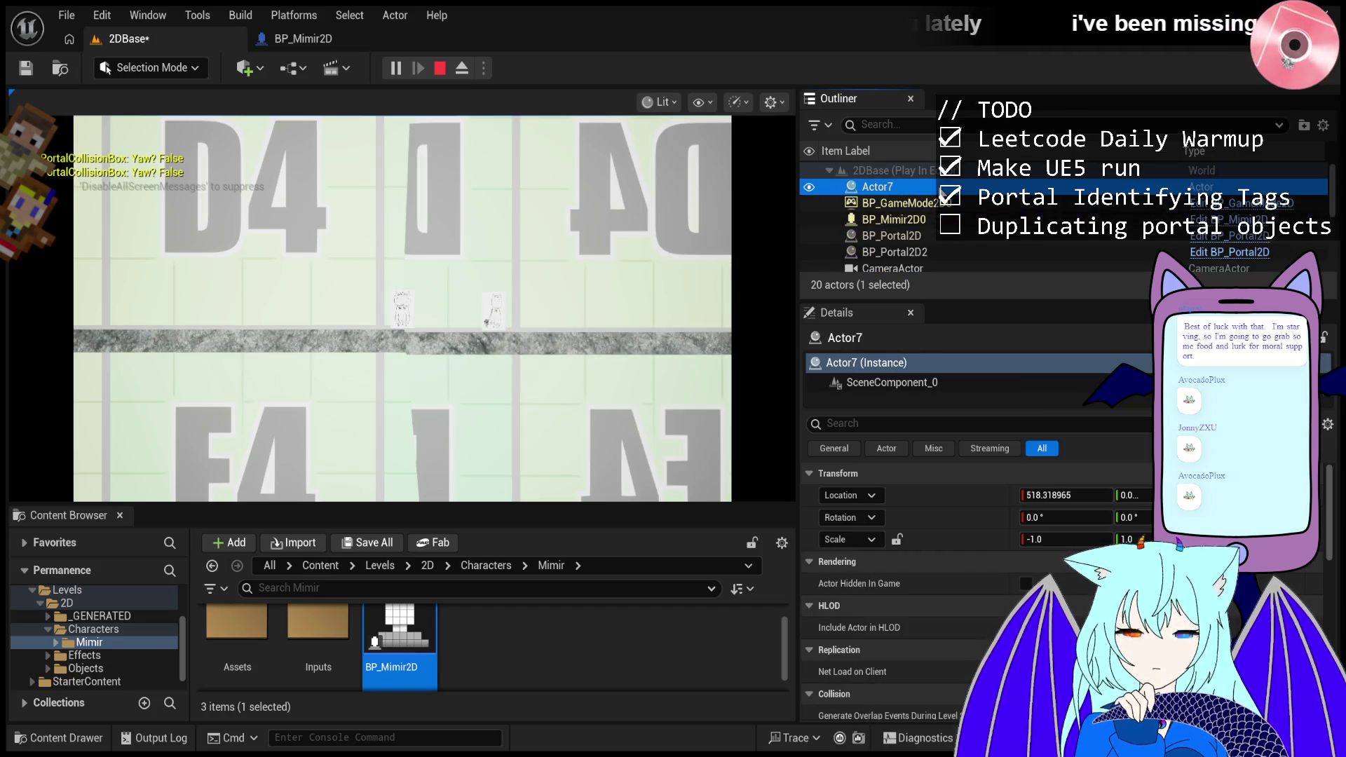
click(402, 309)
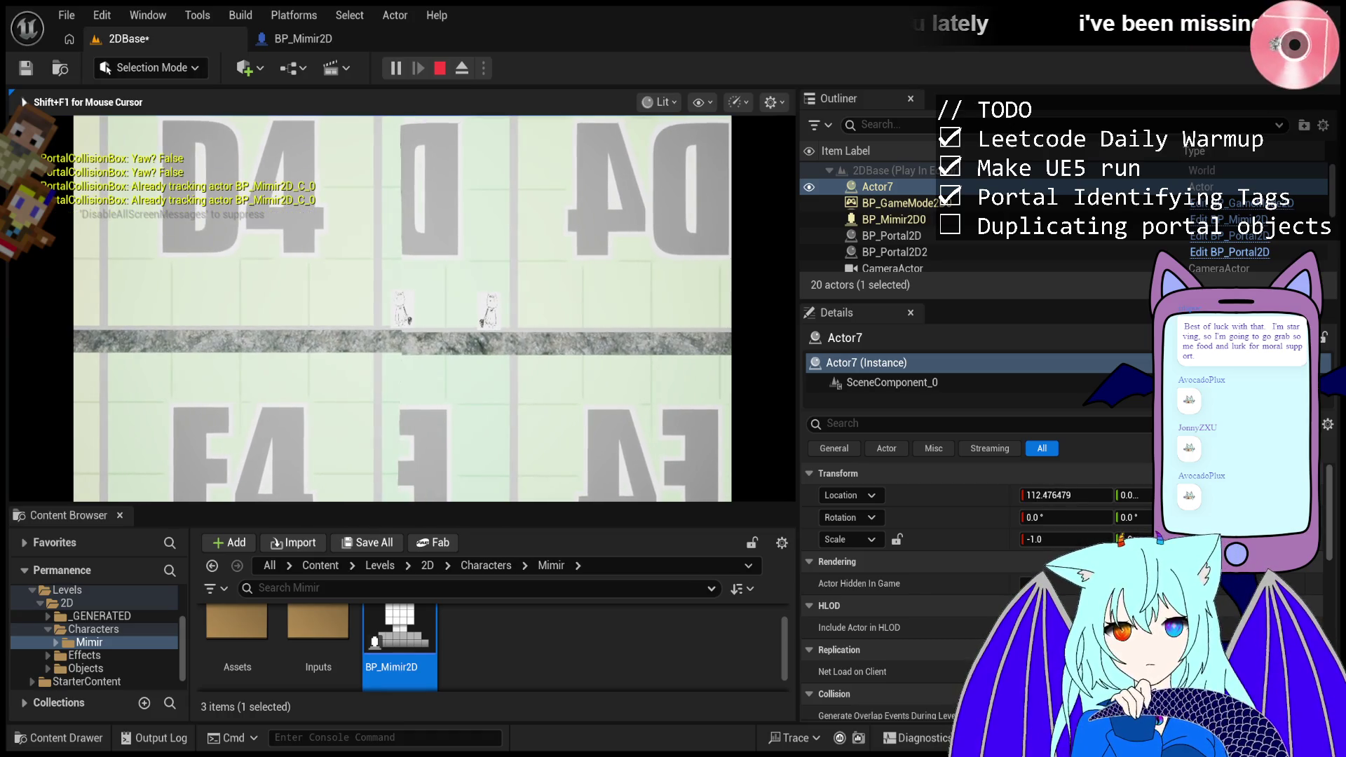
- Select BP_Mimir2D0 and walk Mimir left and right in the running game
click(933, 221)
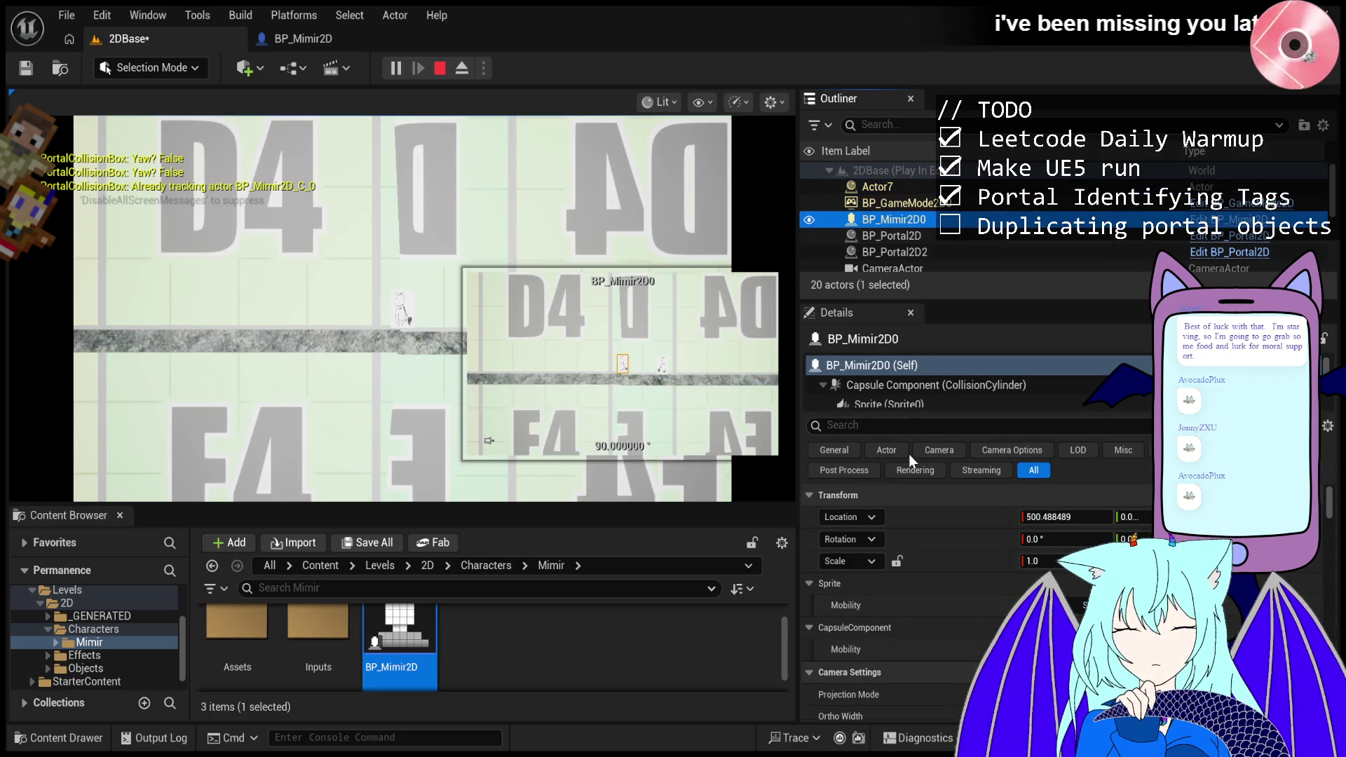
scroll(904, 393, down, 2)
scroll(915, 388, up, 2)
click(421, 315)
key(a)
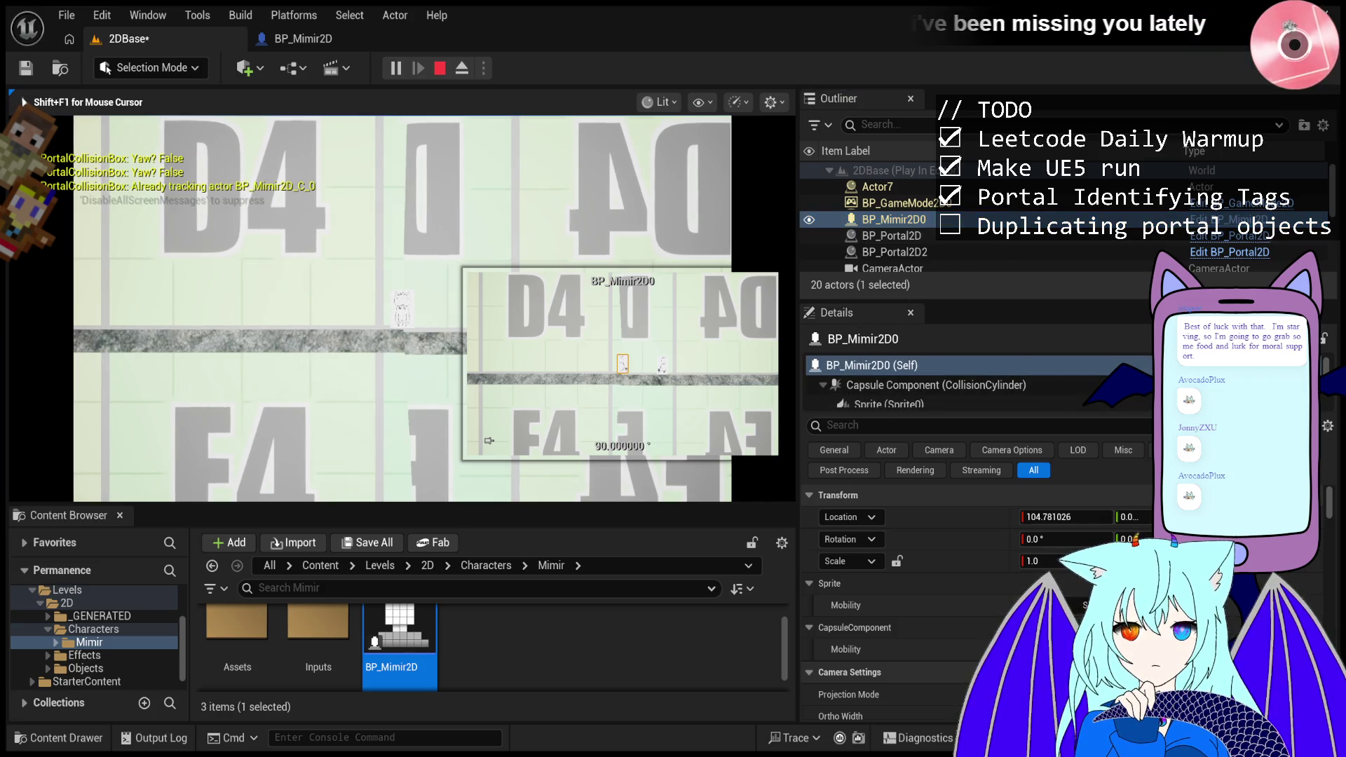
key(d)
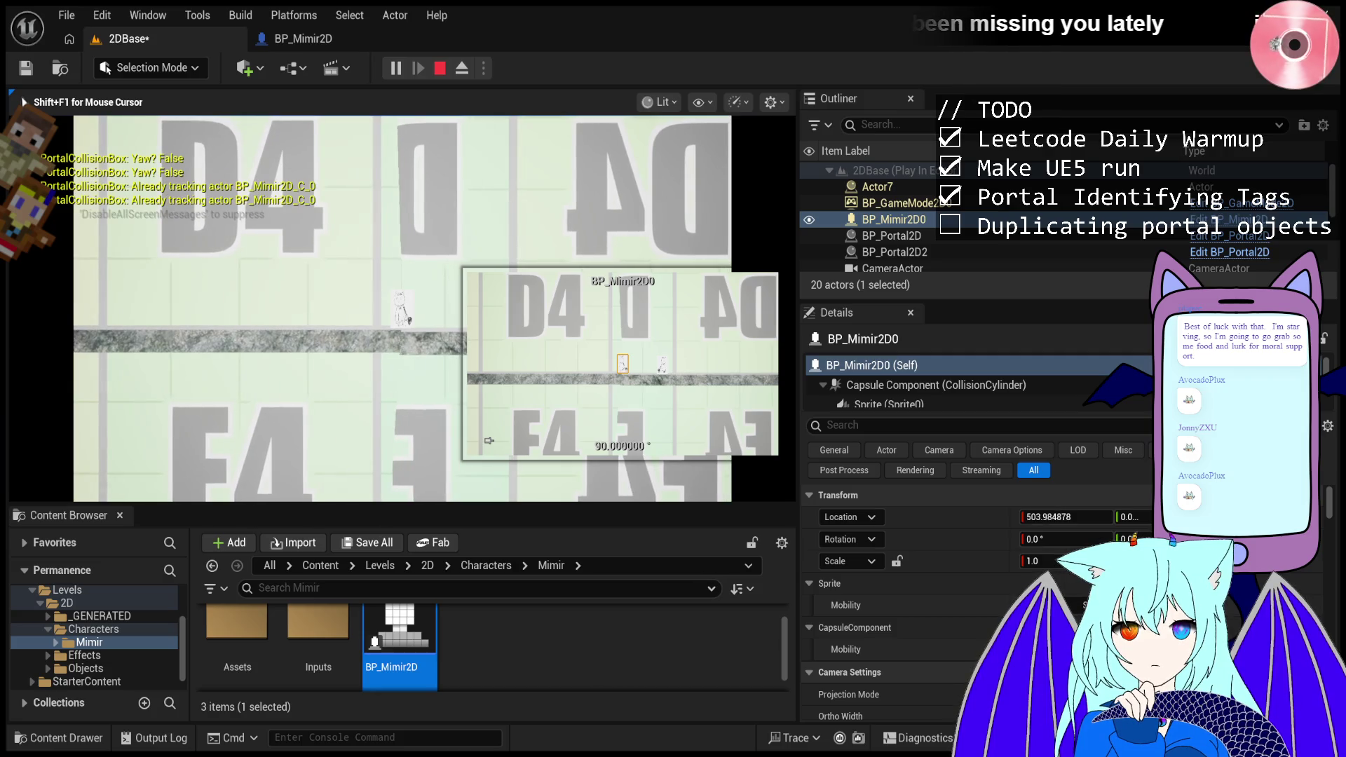
- Free the mouse and confirm the Sprite component's X scale is -1.0
key(shift+F1)
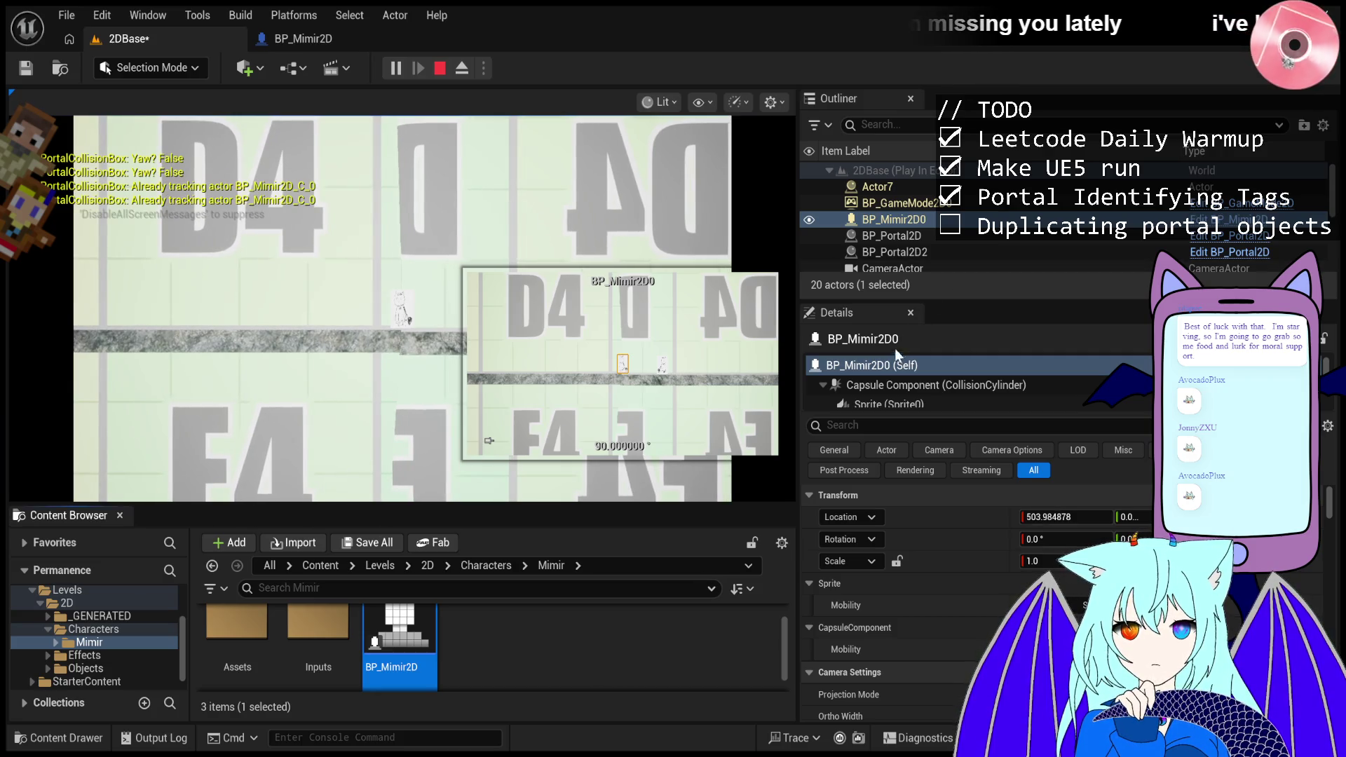
click(863, 401)
click(757, 390)
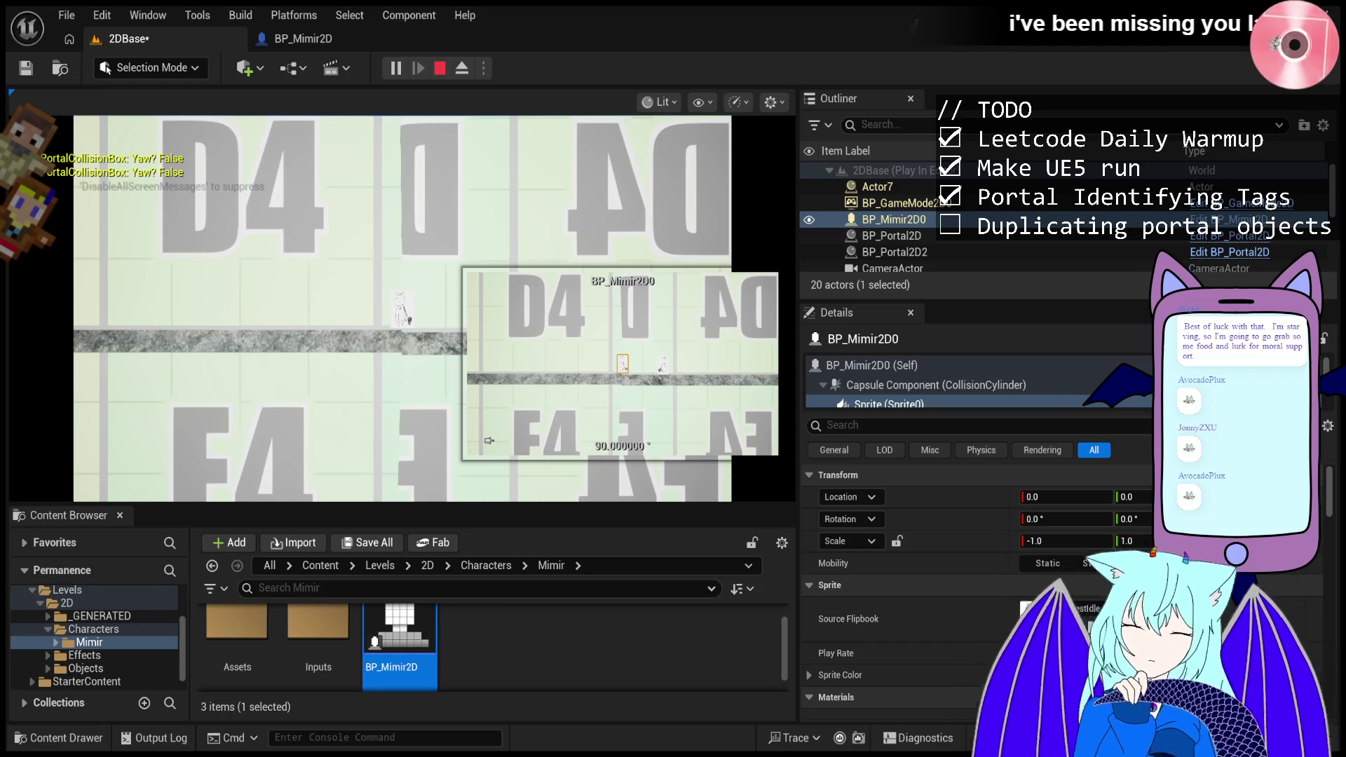
click(916, 188)
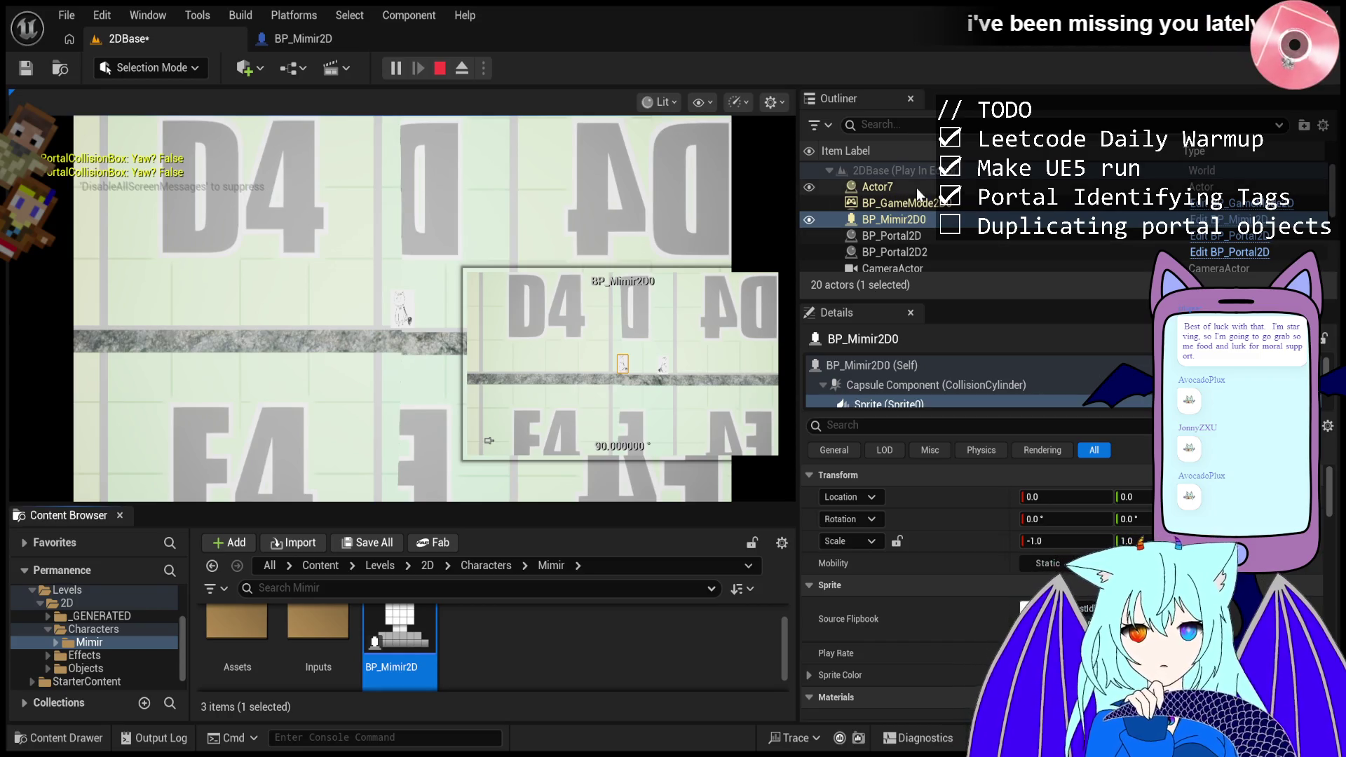
click(908, 384)
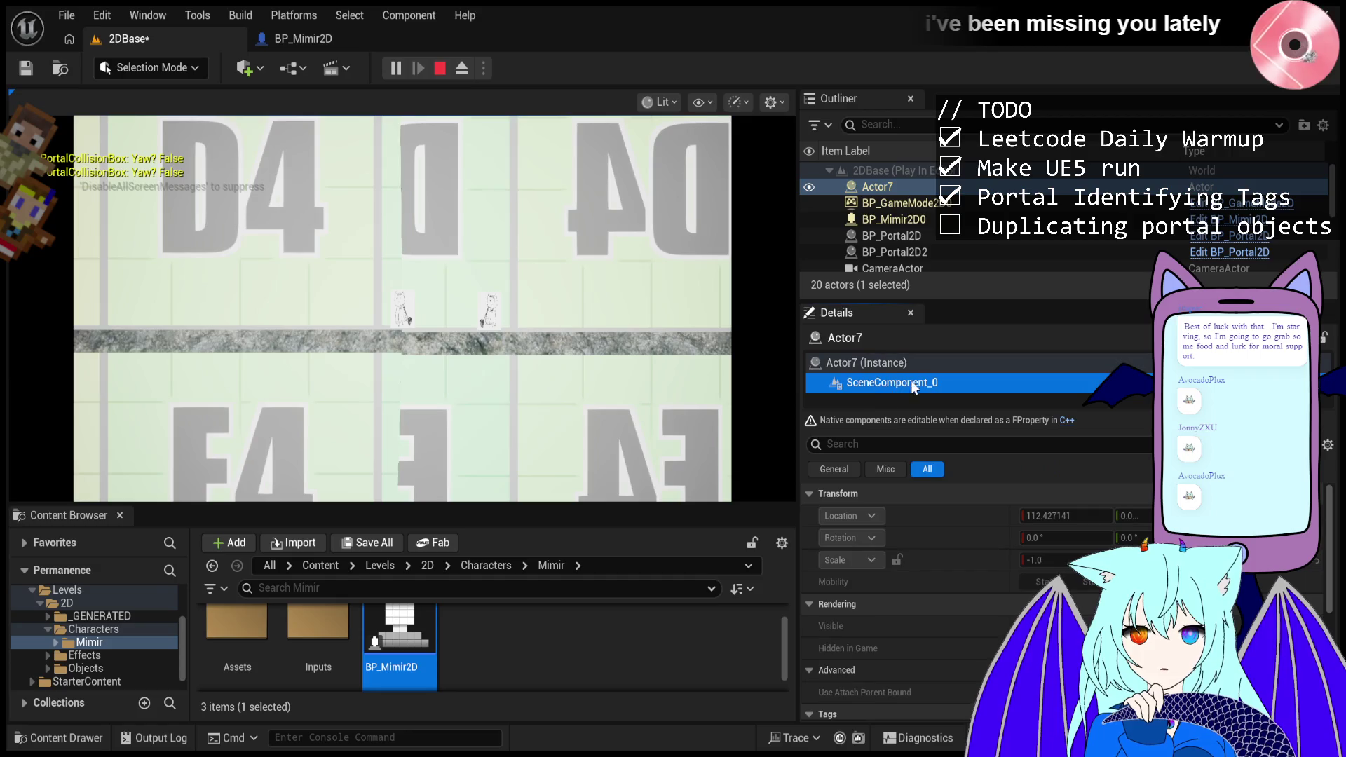
click(968, 364)
click(965, 376)
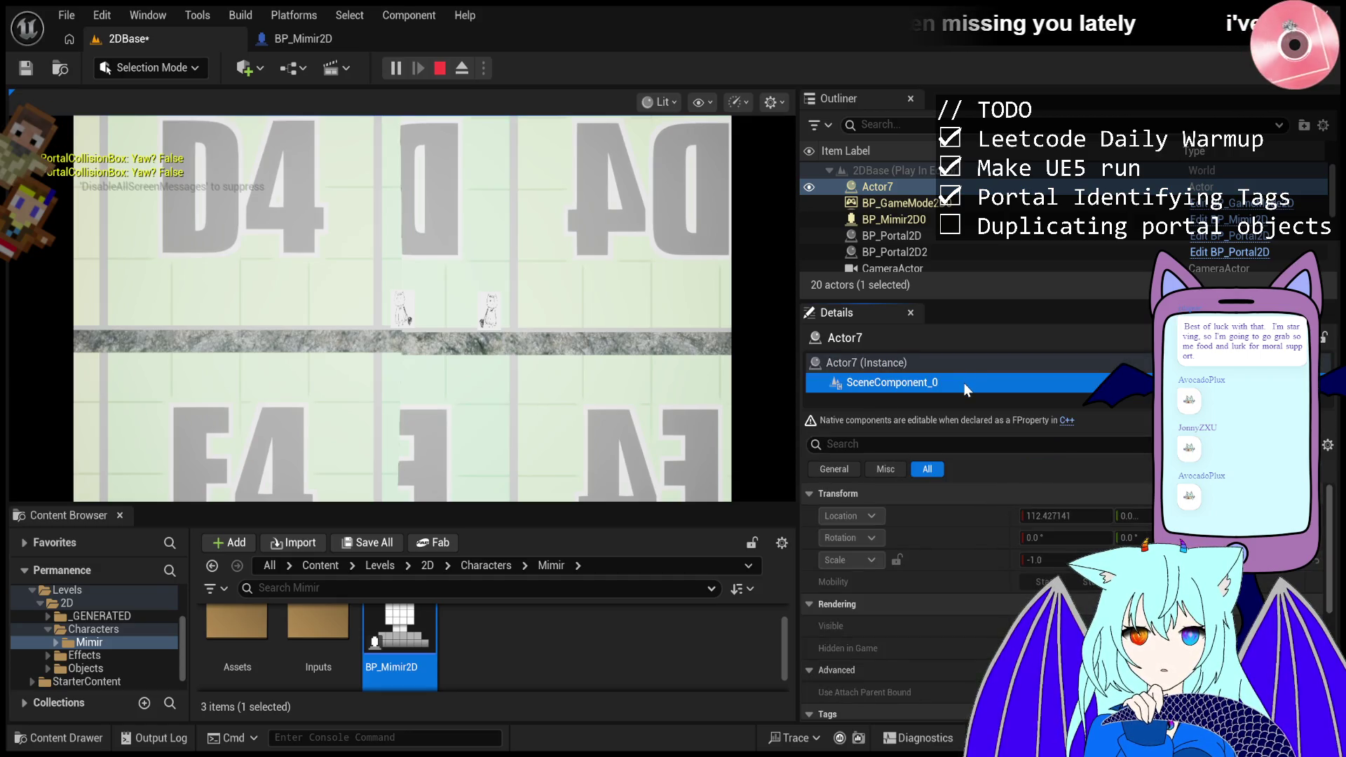
click(965, 371)
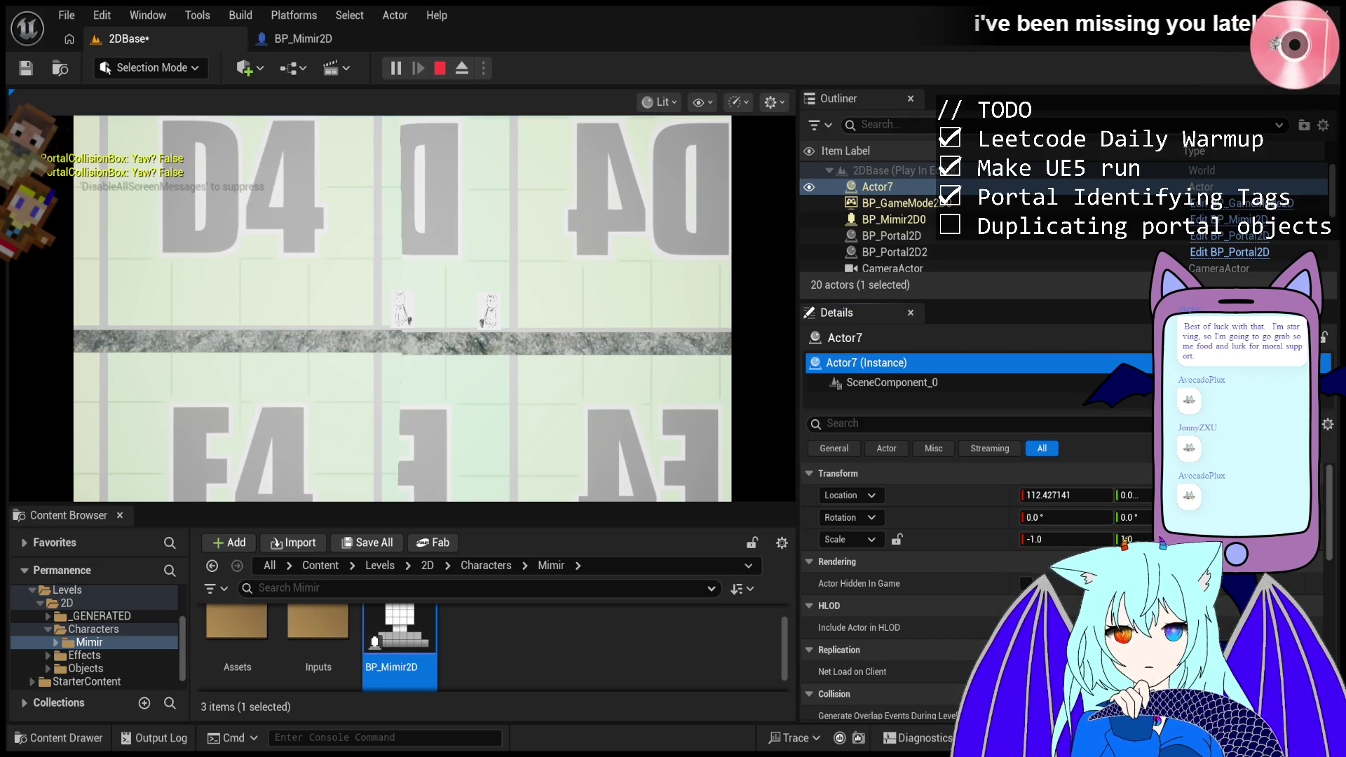
click(644, 409)
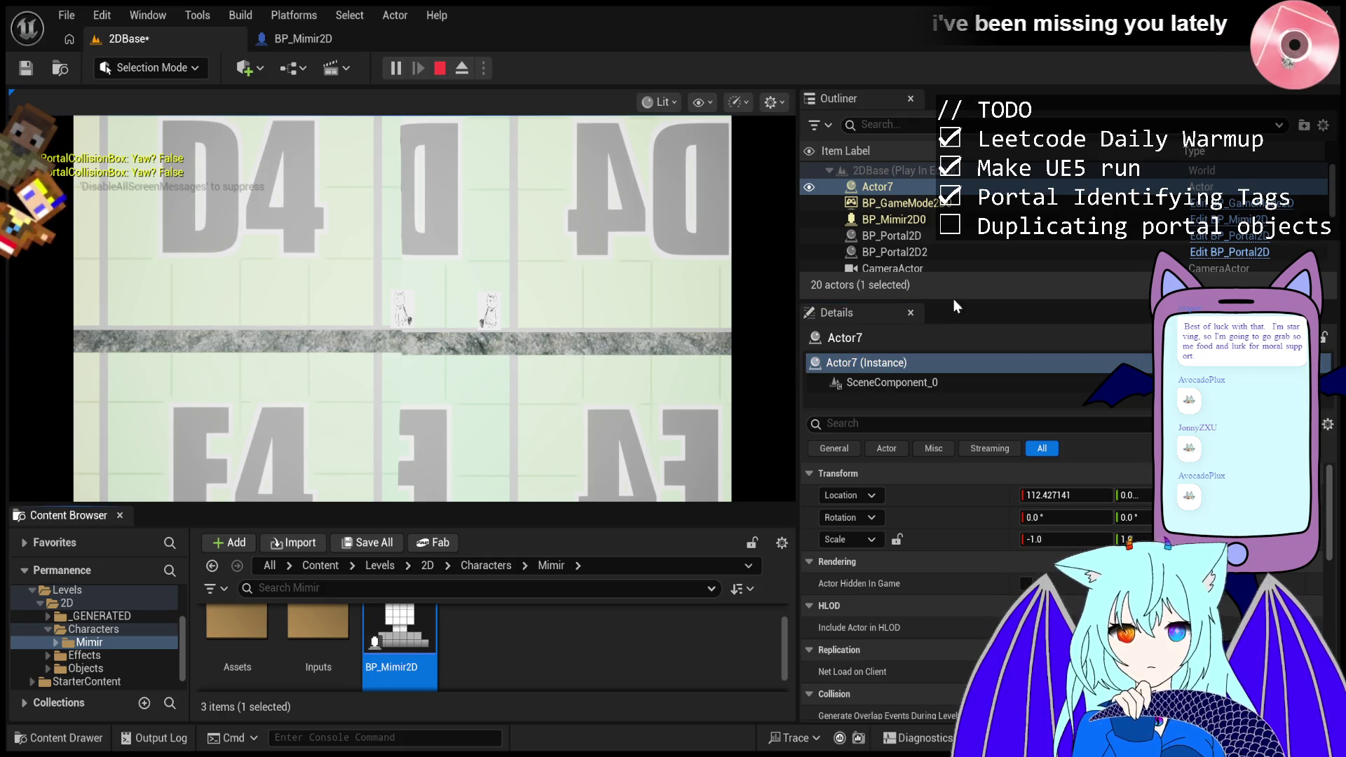
click(1007, 223)
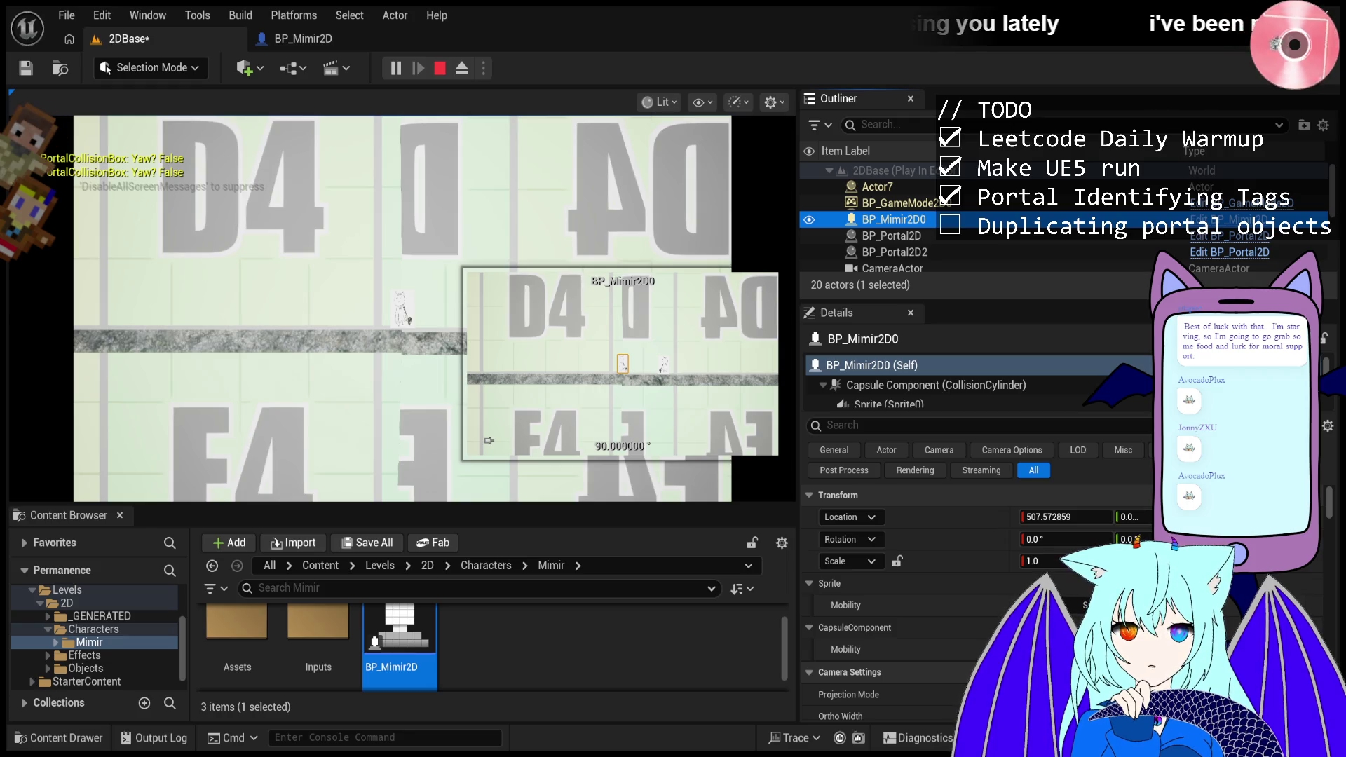
click(738, 333)
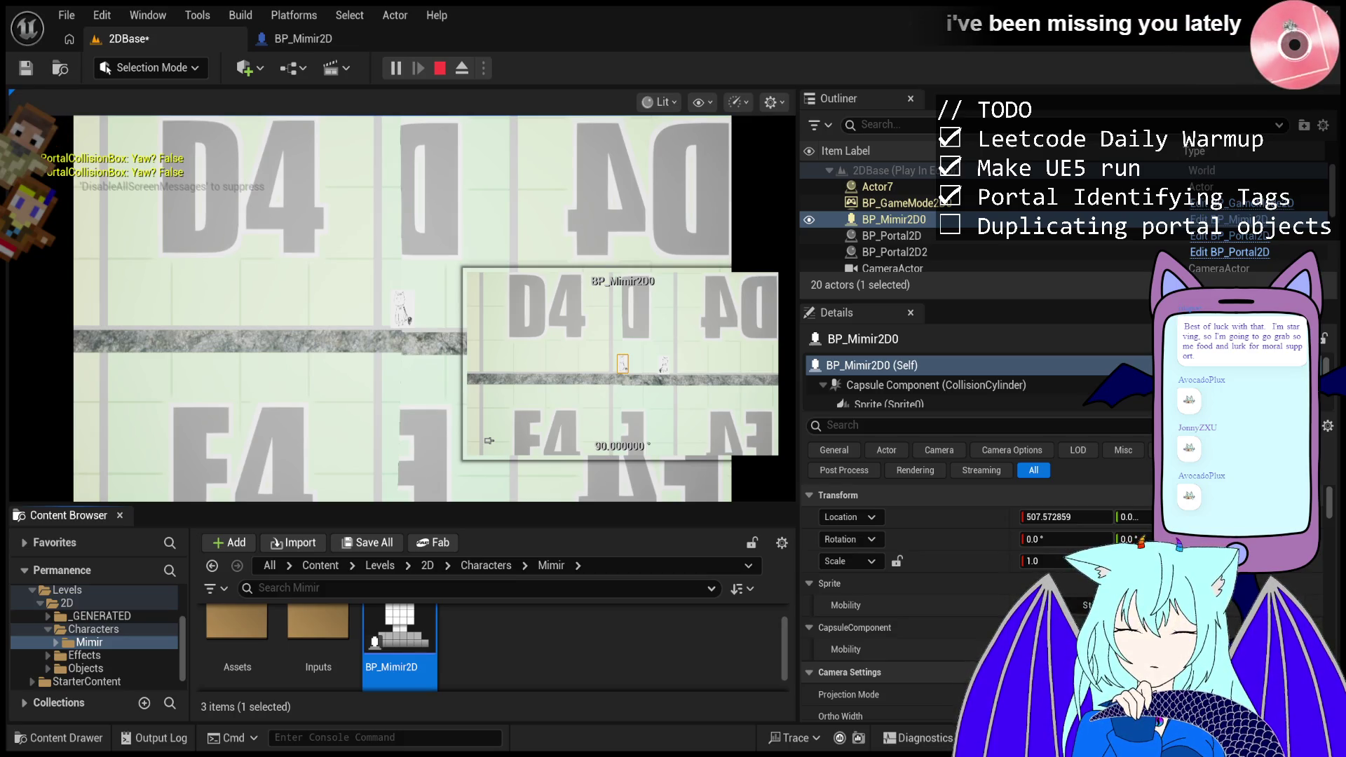
click(914, 404)
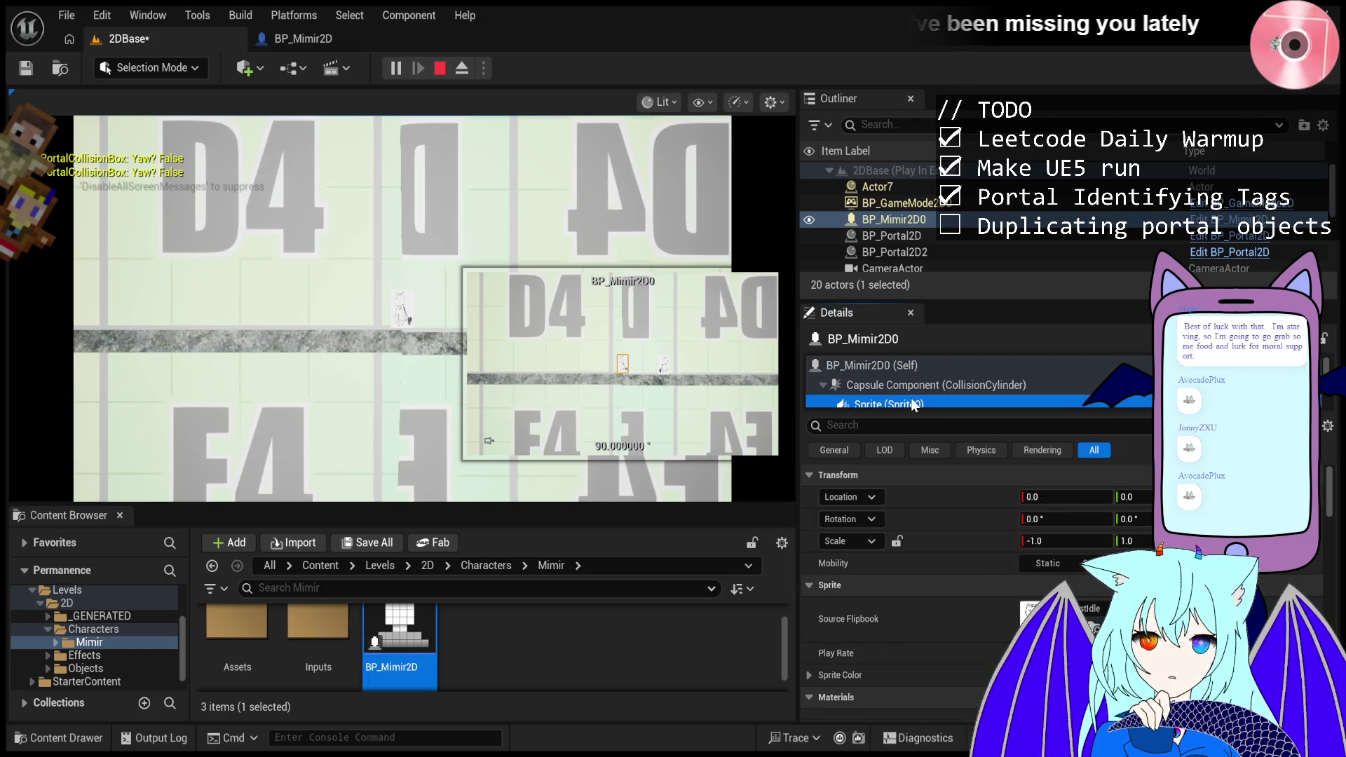
scroll(912, 398, down, 1)
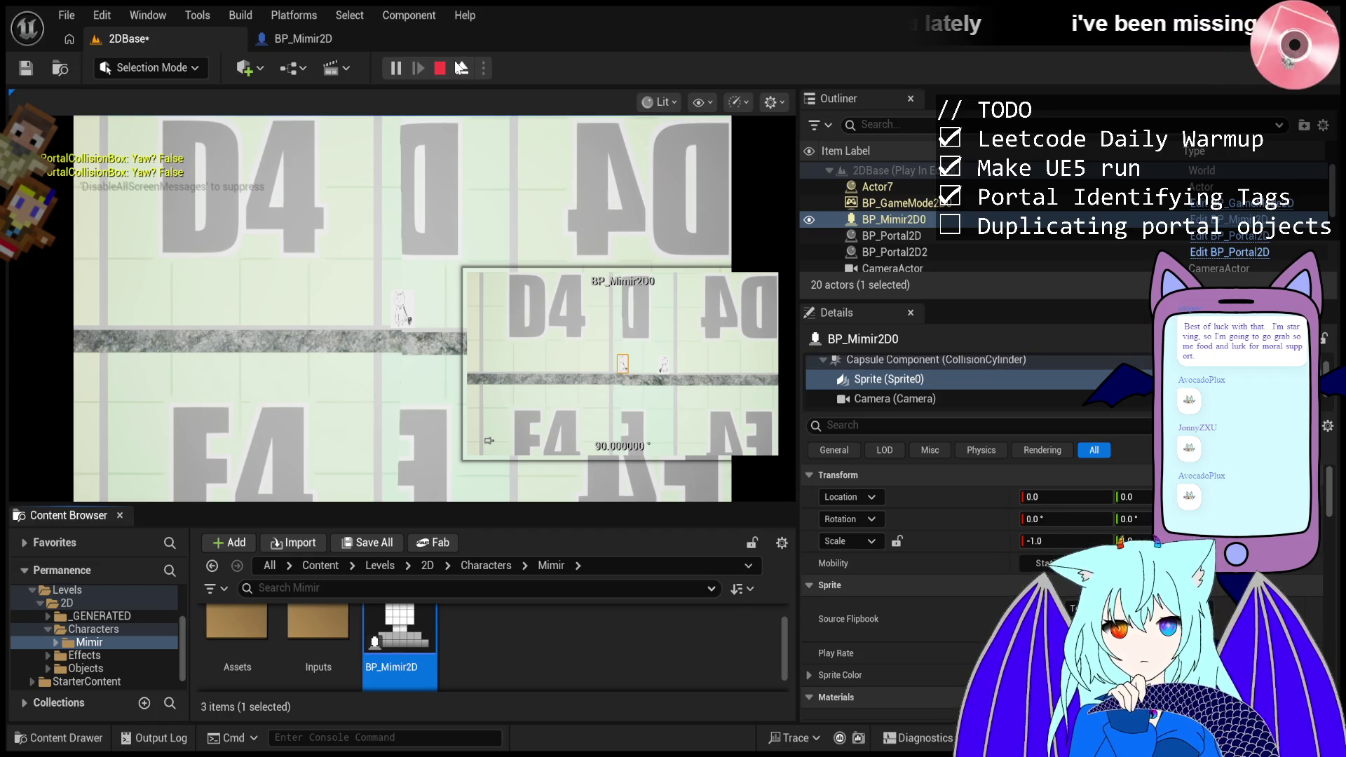
click(491, 236)
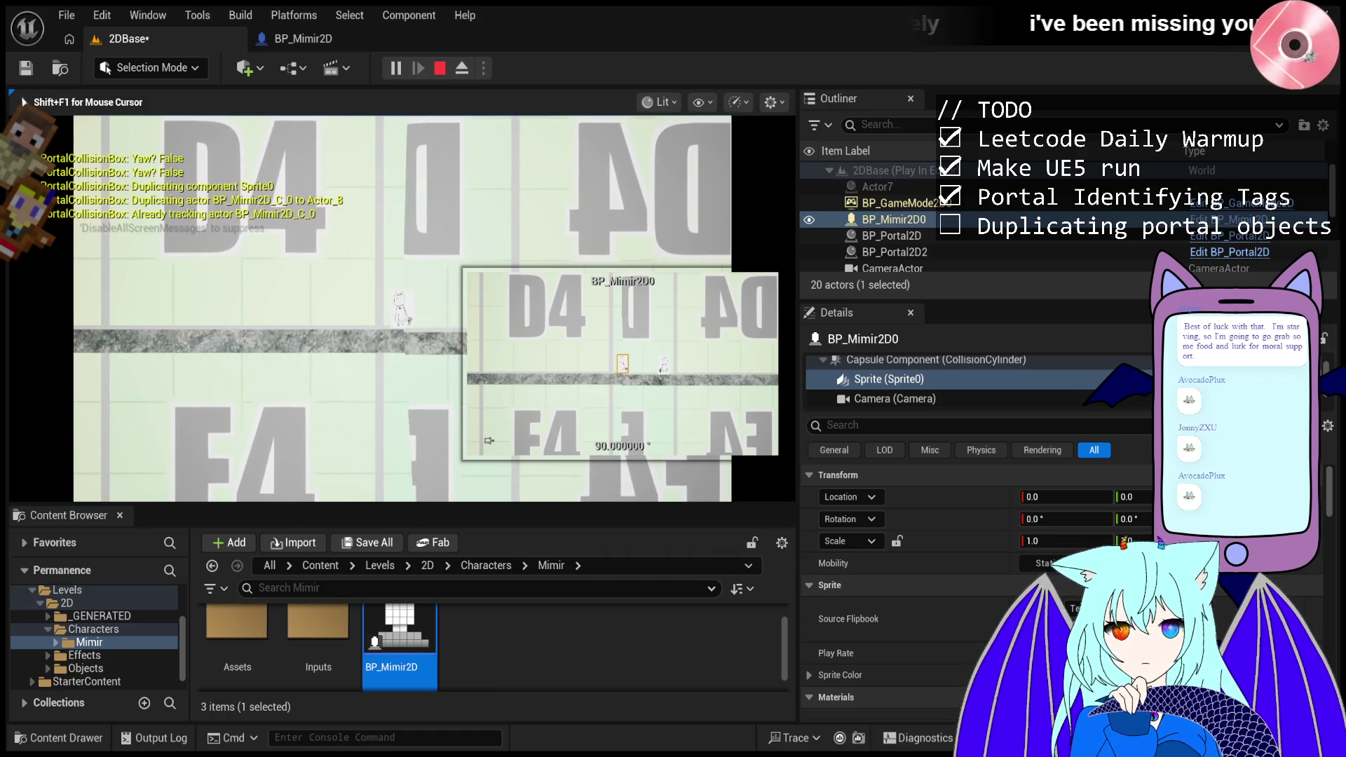
- Walk Mimir left and right along the platform until the duplicate Actor14 appears
key(a)
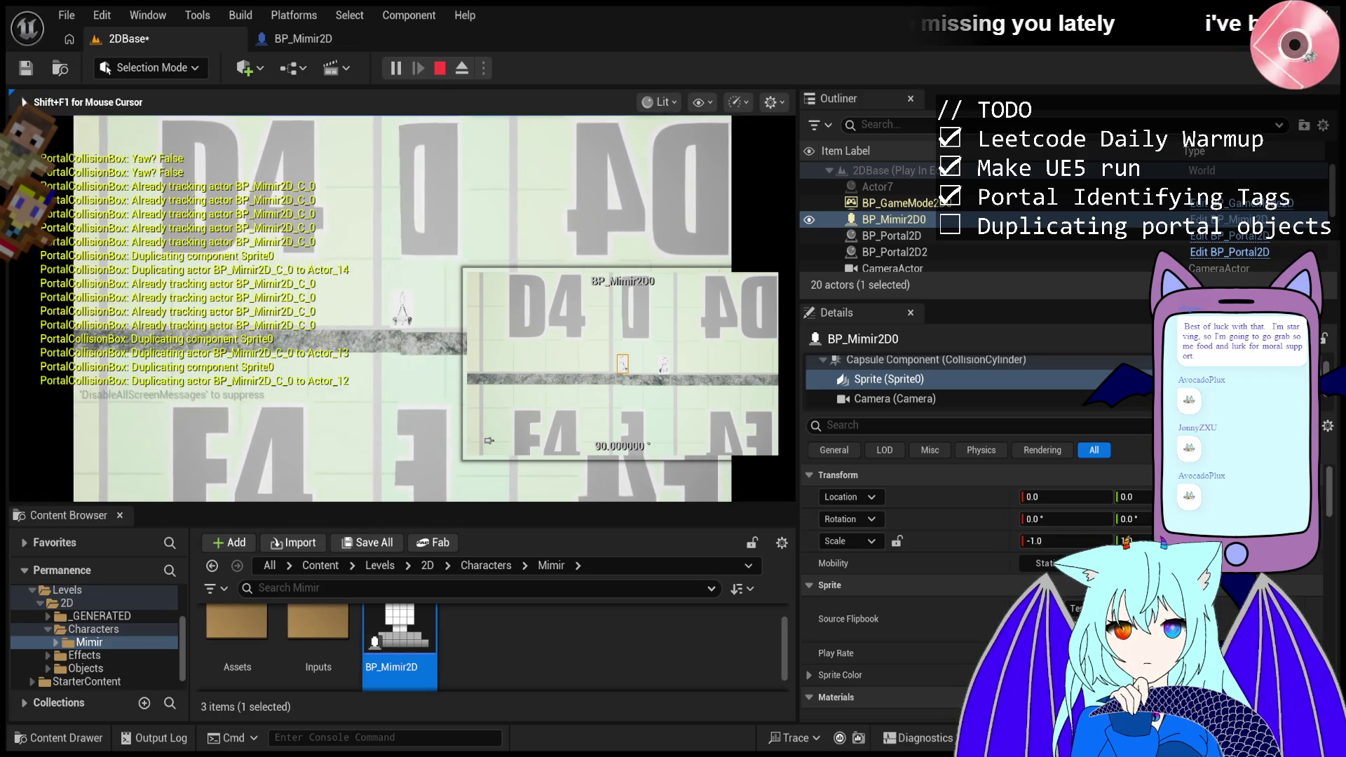
key(a)
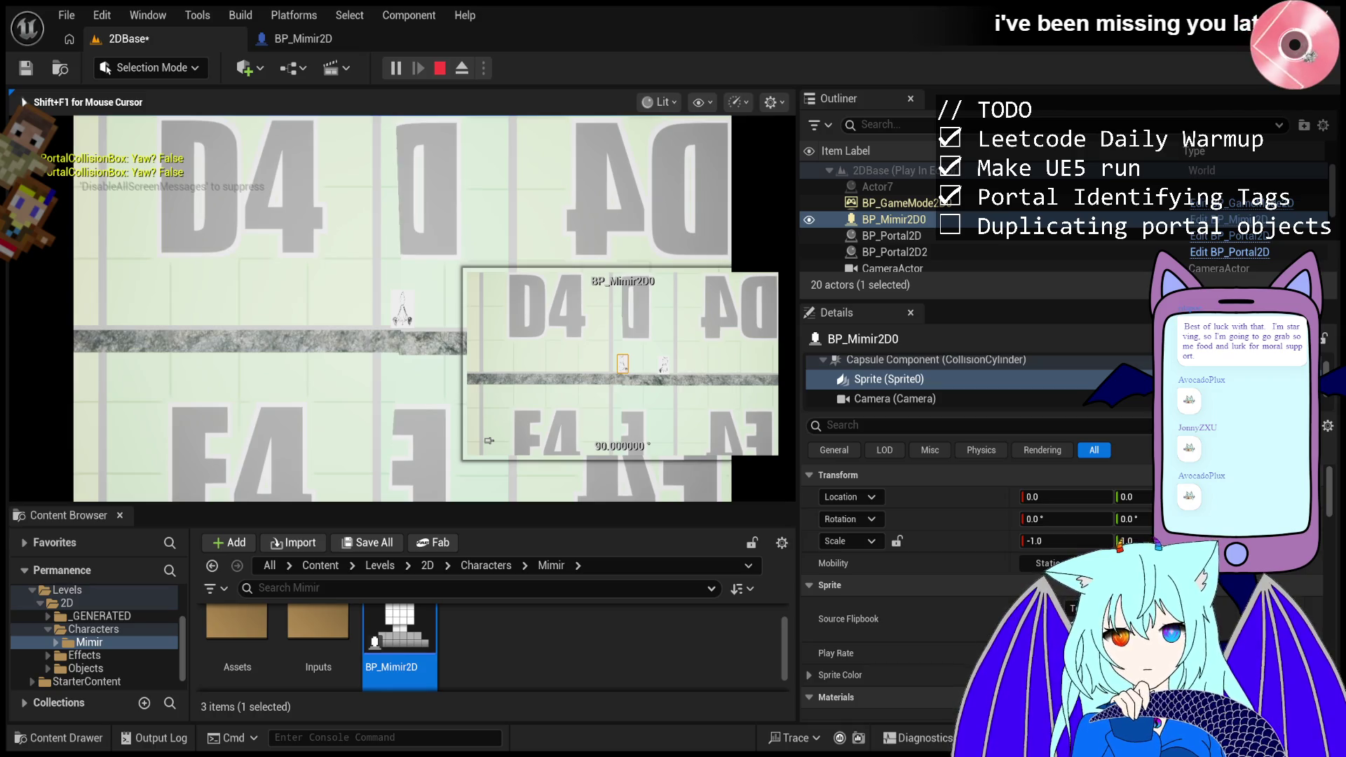
key(a)
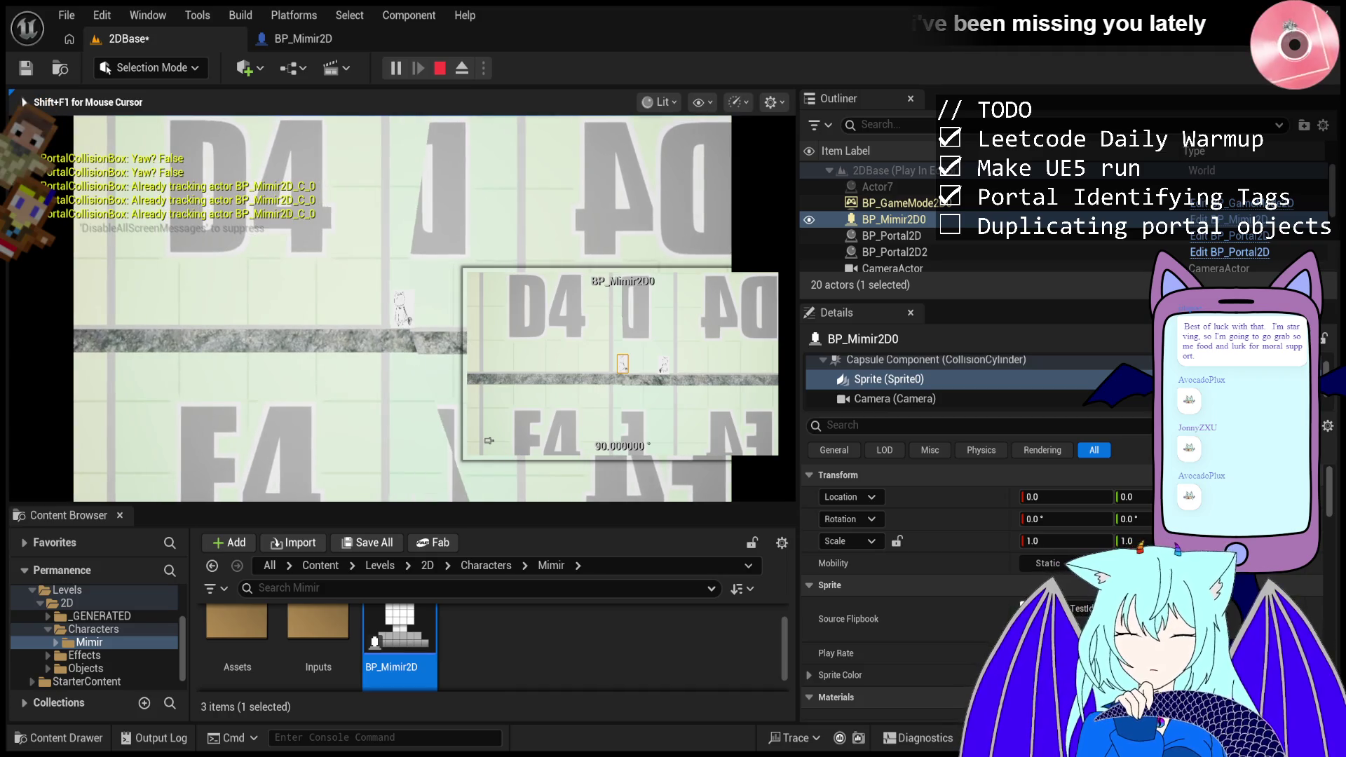
key(d)
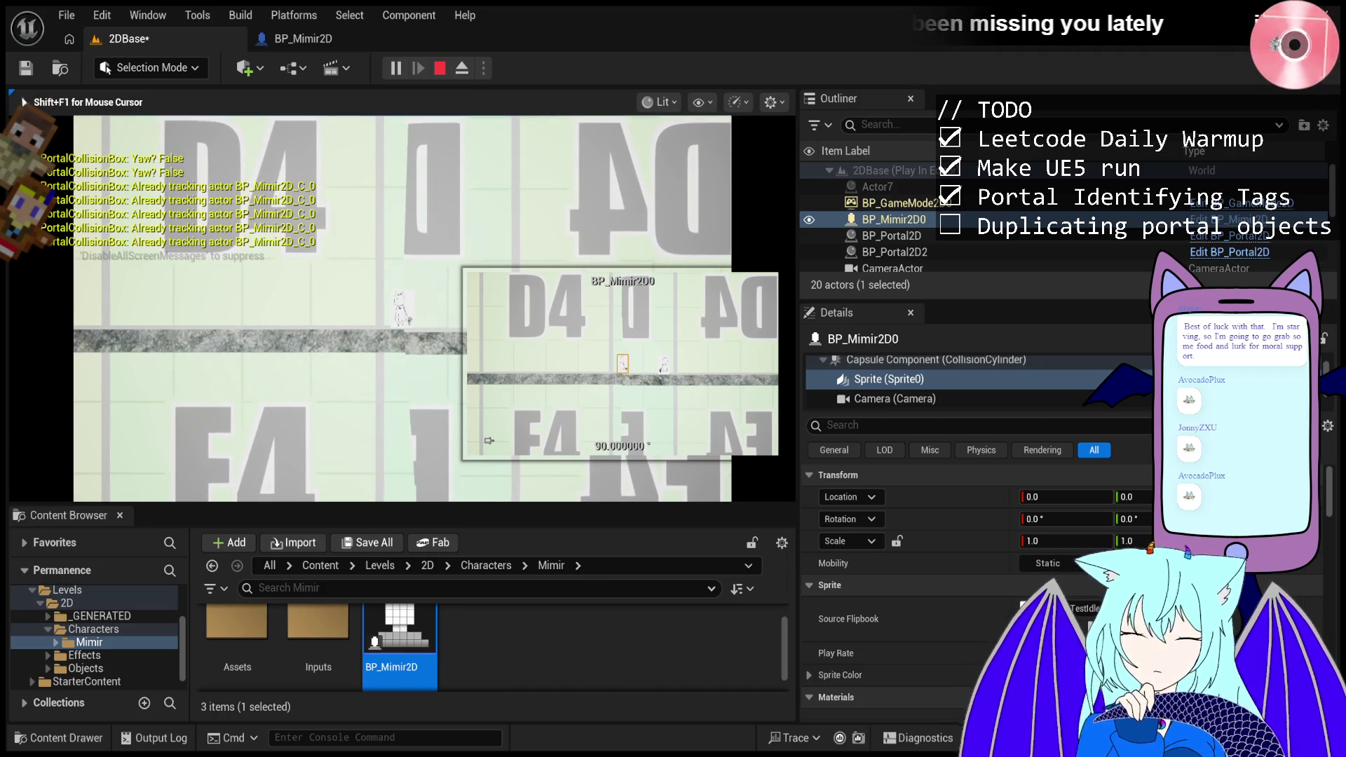
scroll(947, 568, down, 3)
scroll(947, 573, down, 10)
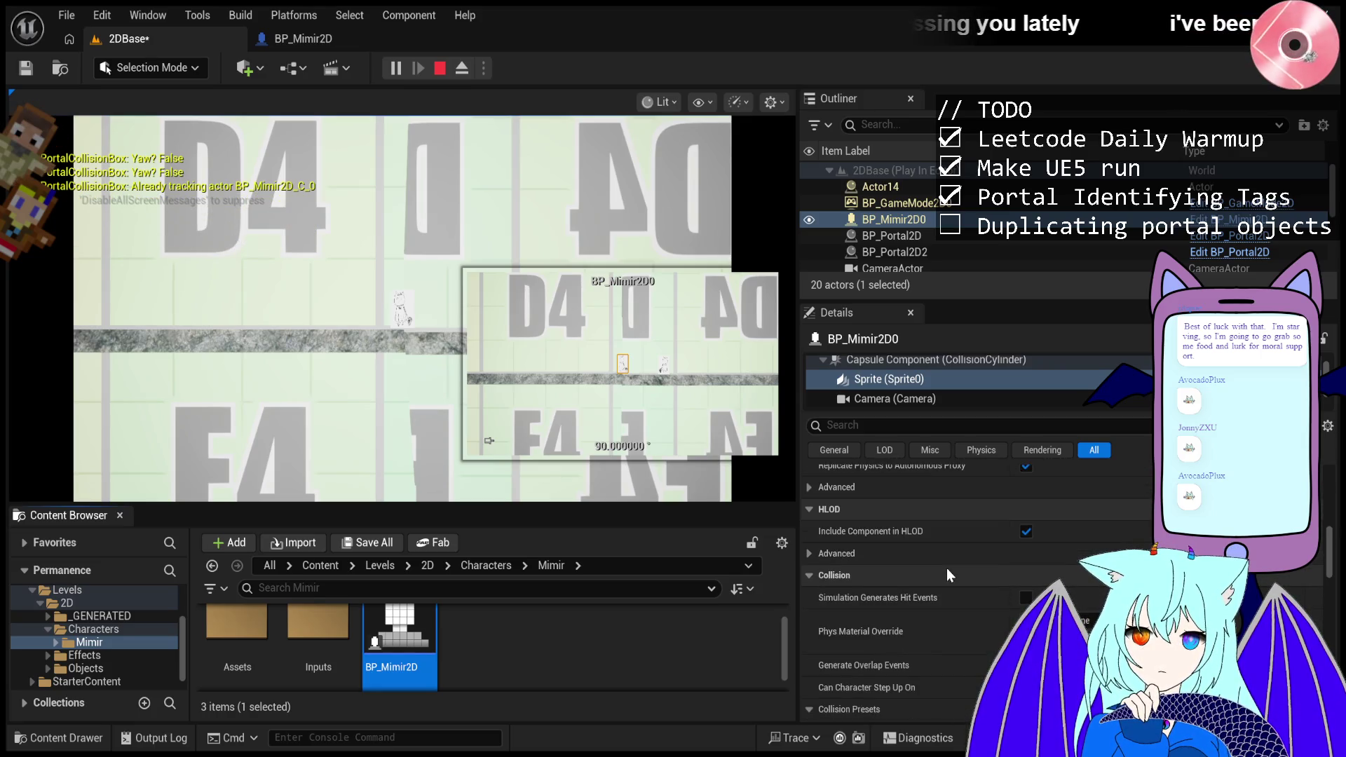
scroll(947, 575, down, 4)
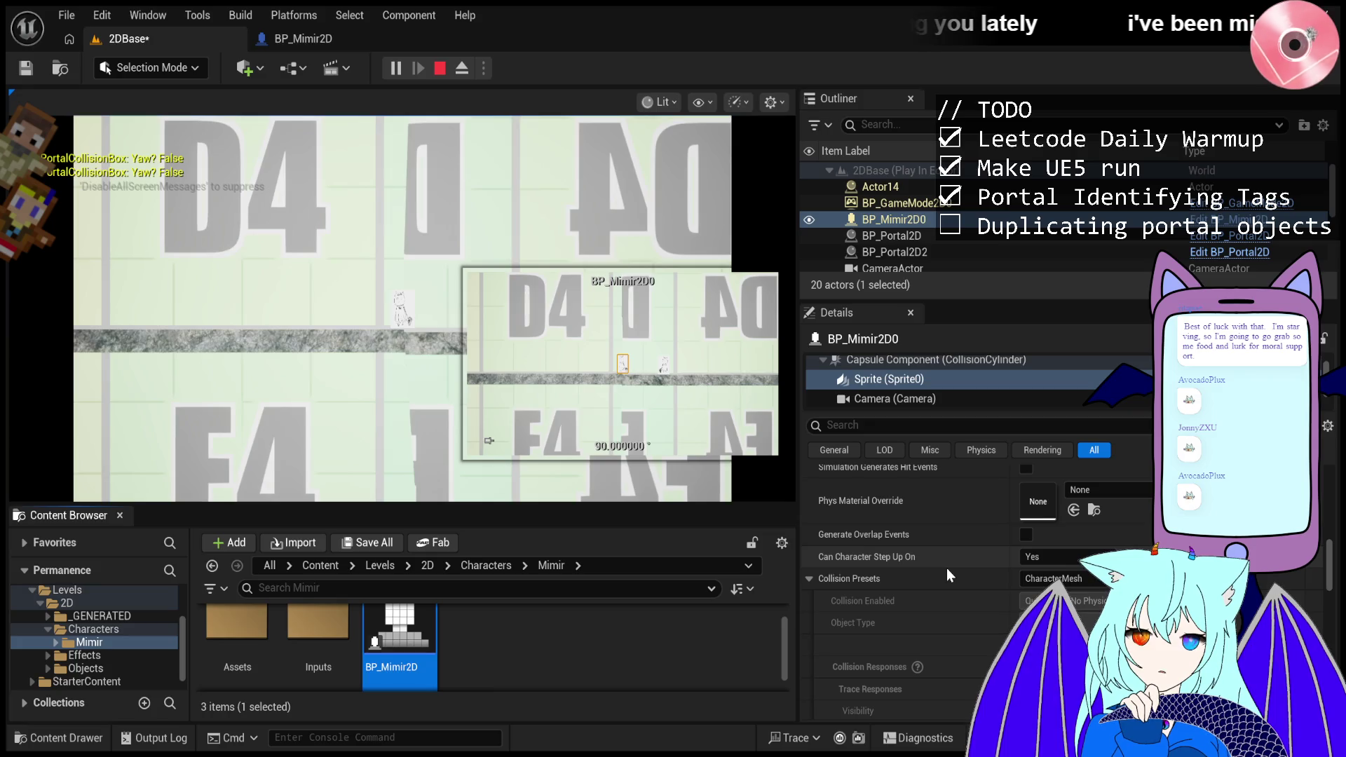
scroll(947, 568, up, 4)
scroll(947, 568, up, 10)
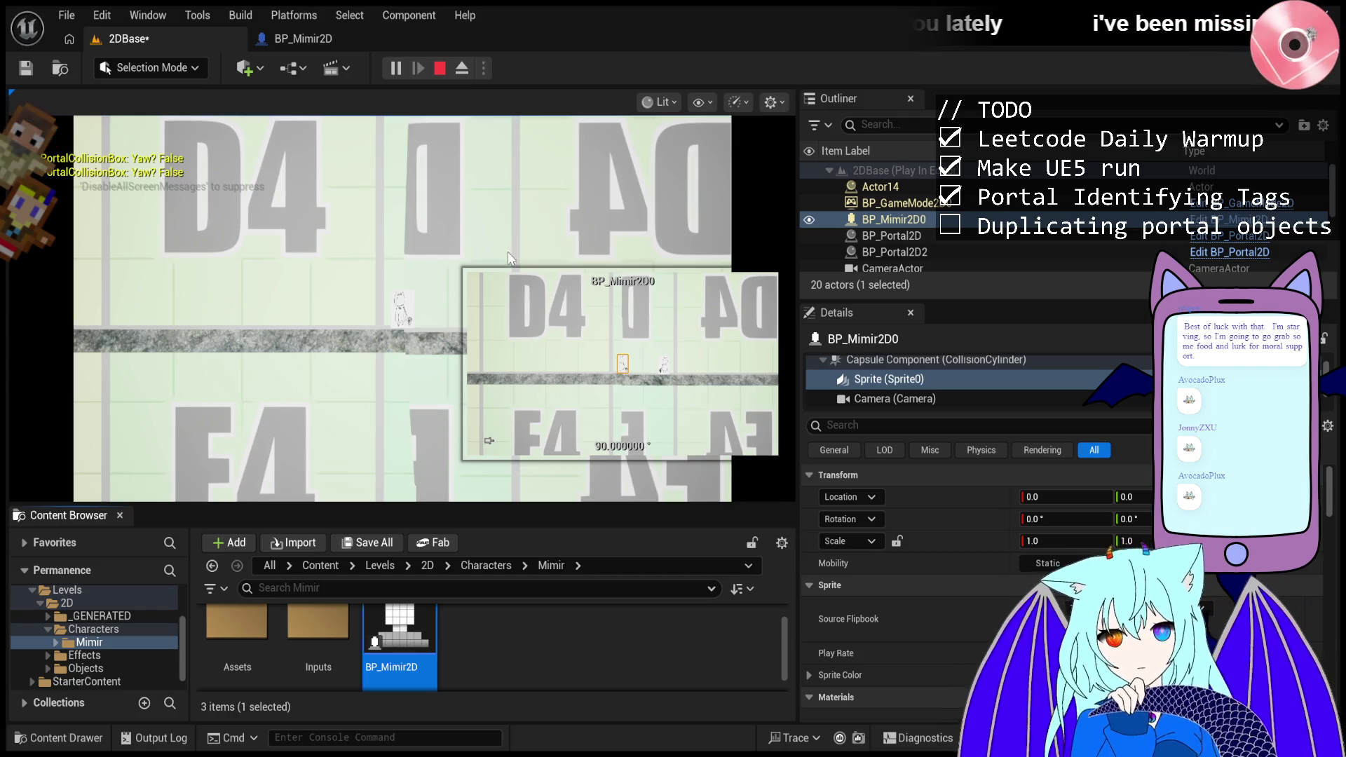
click(691, 331)
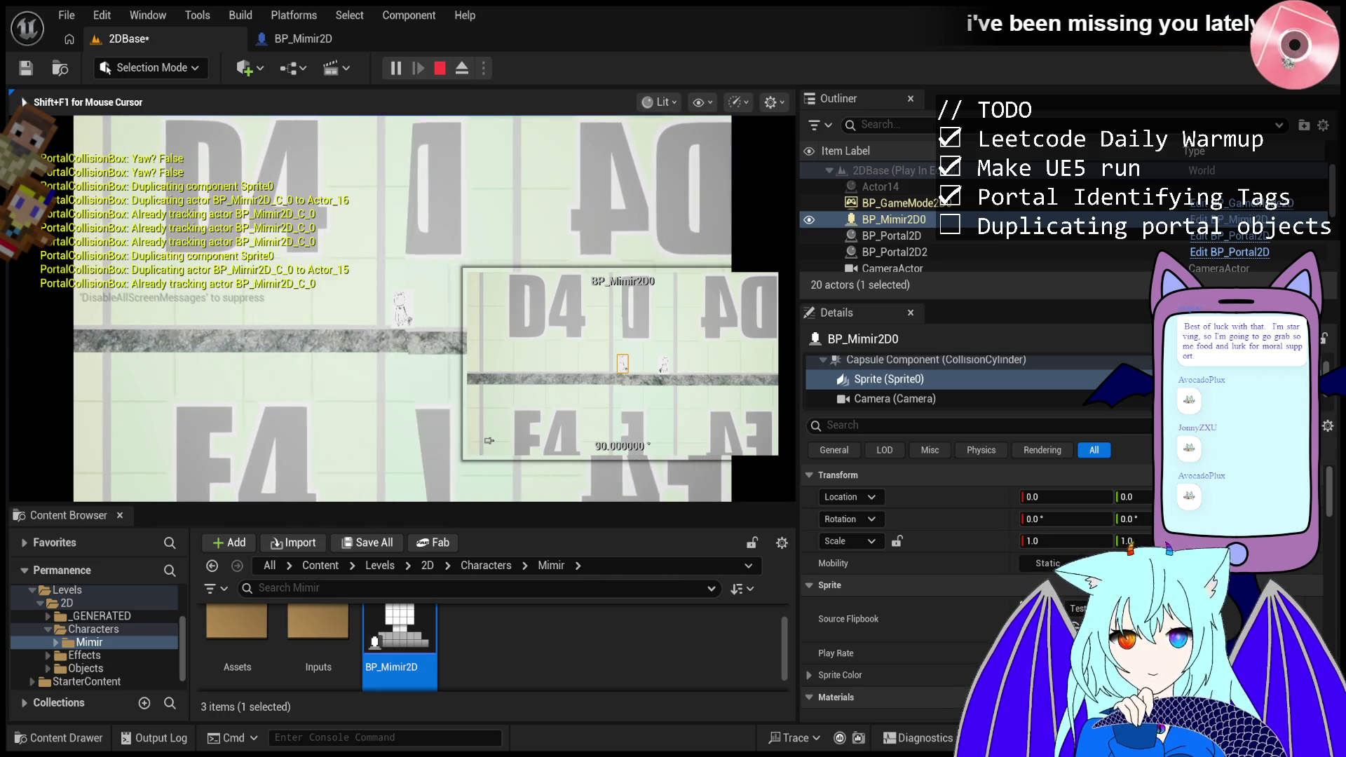
- Run Mimir through the portals until copies reach Actor_32, then view BP_Mimir2D's Event Graph
key(a)
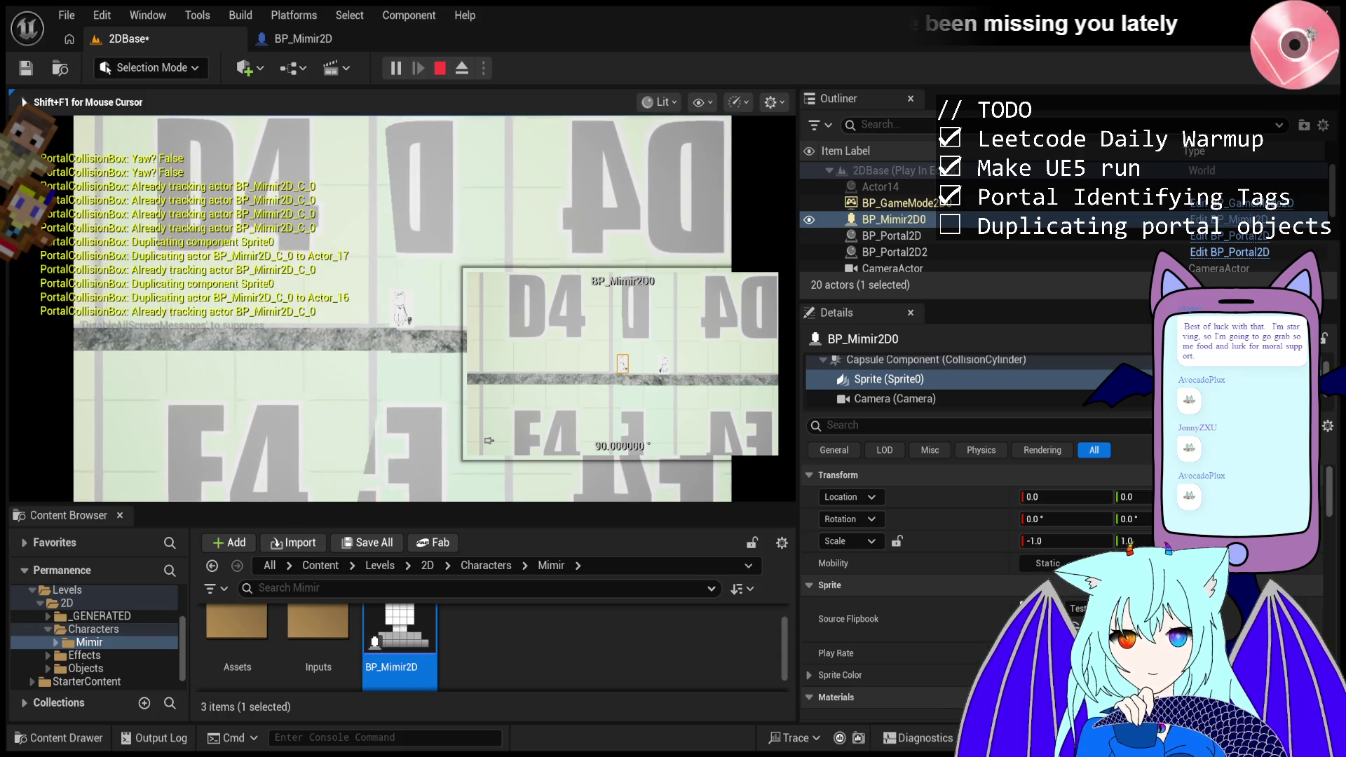
key(d)
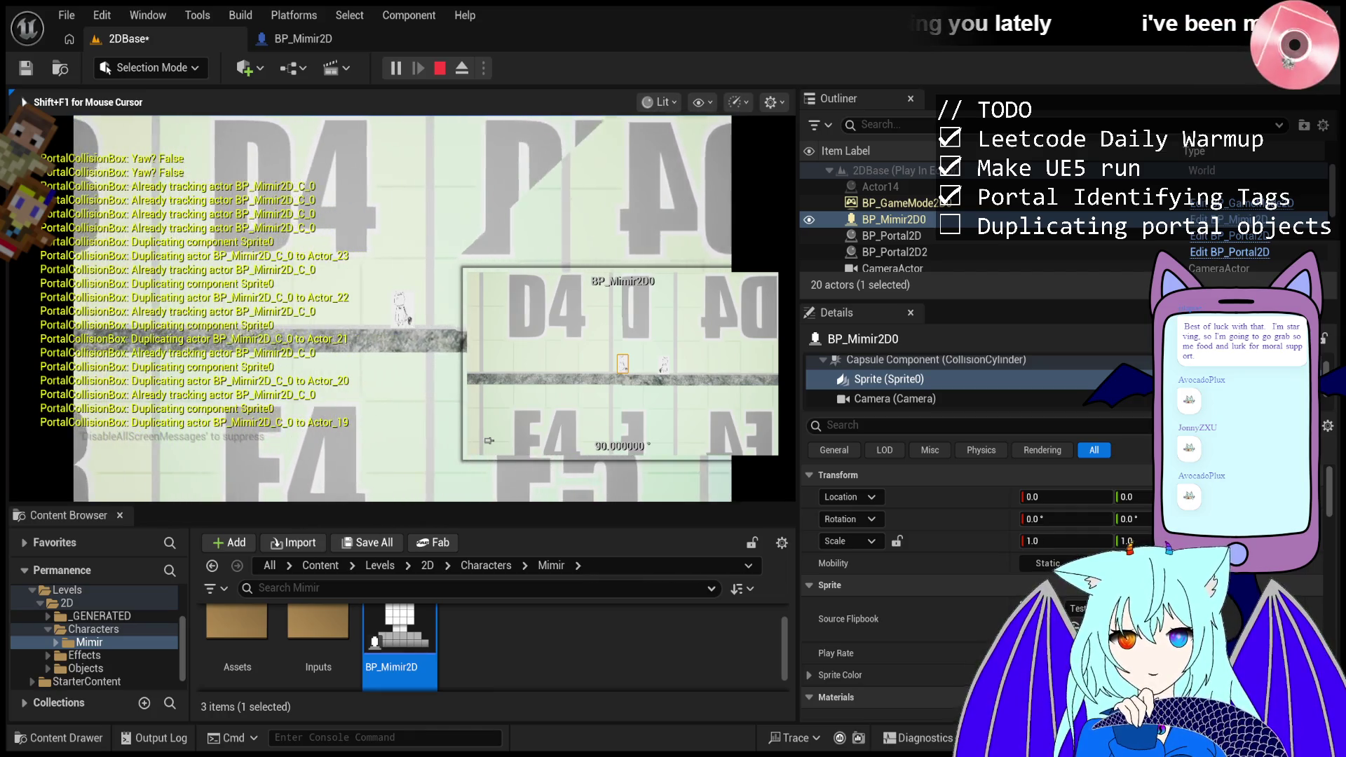
key(a)
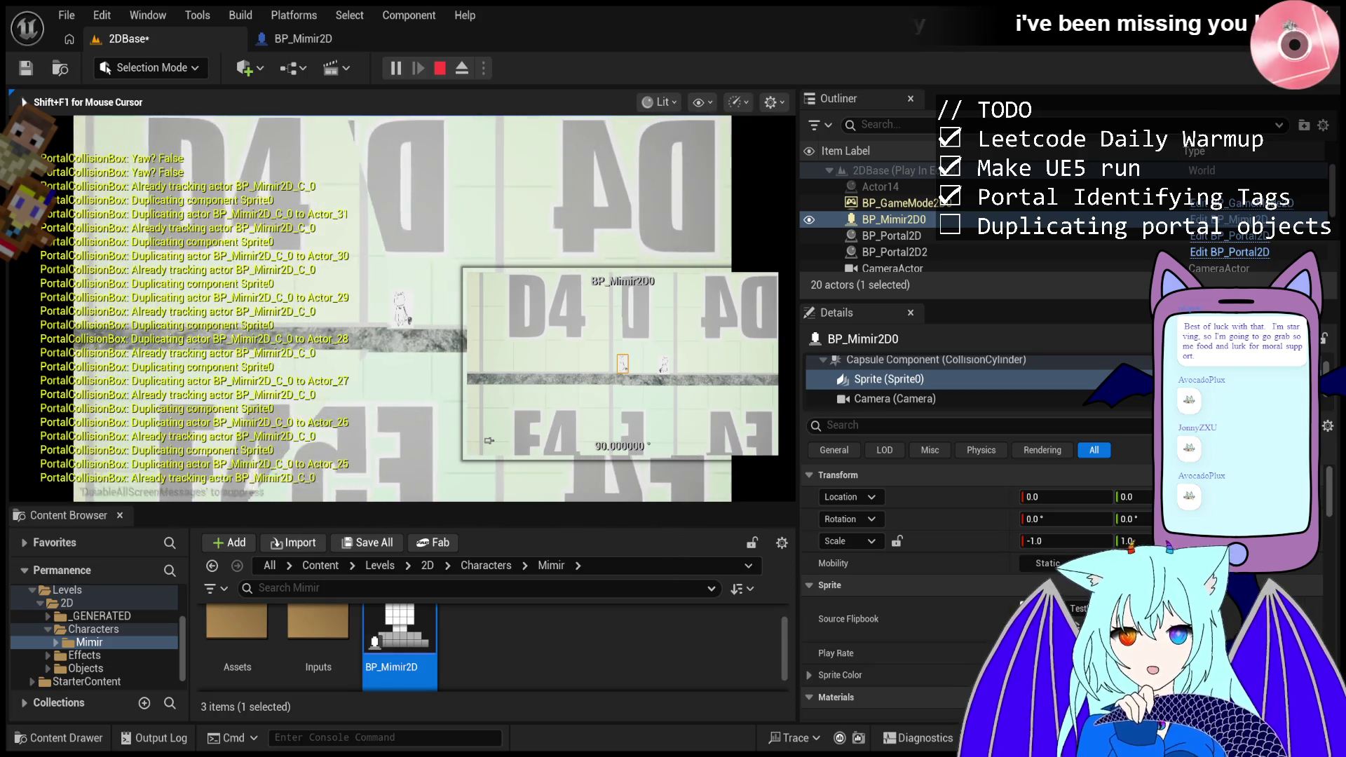
key(d)
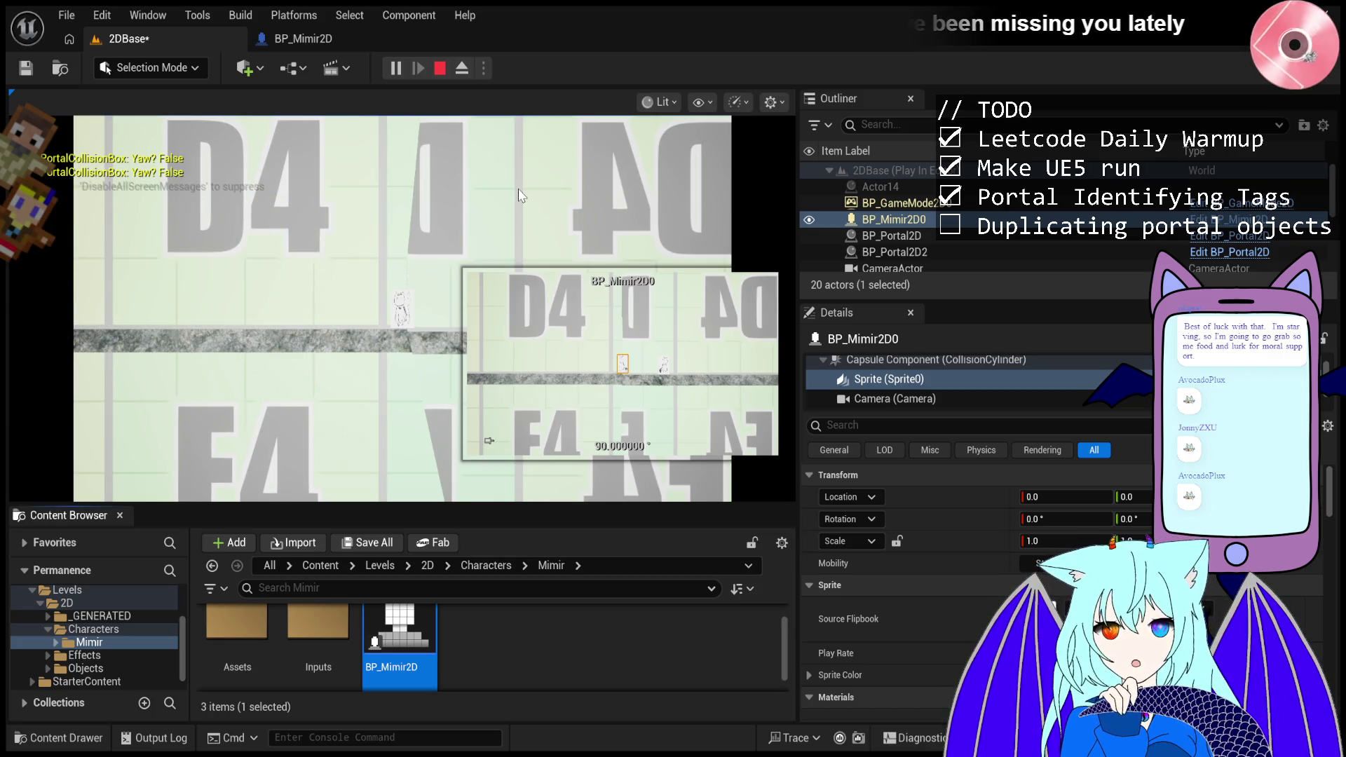
click(315, 39)
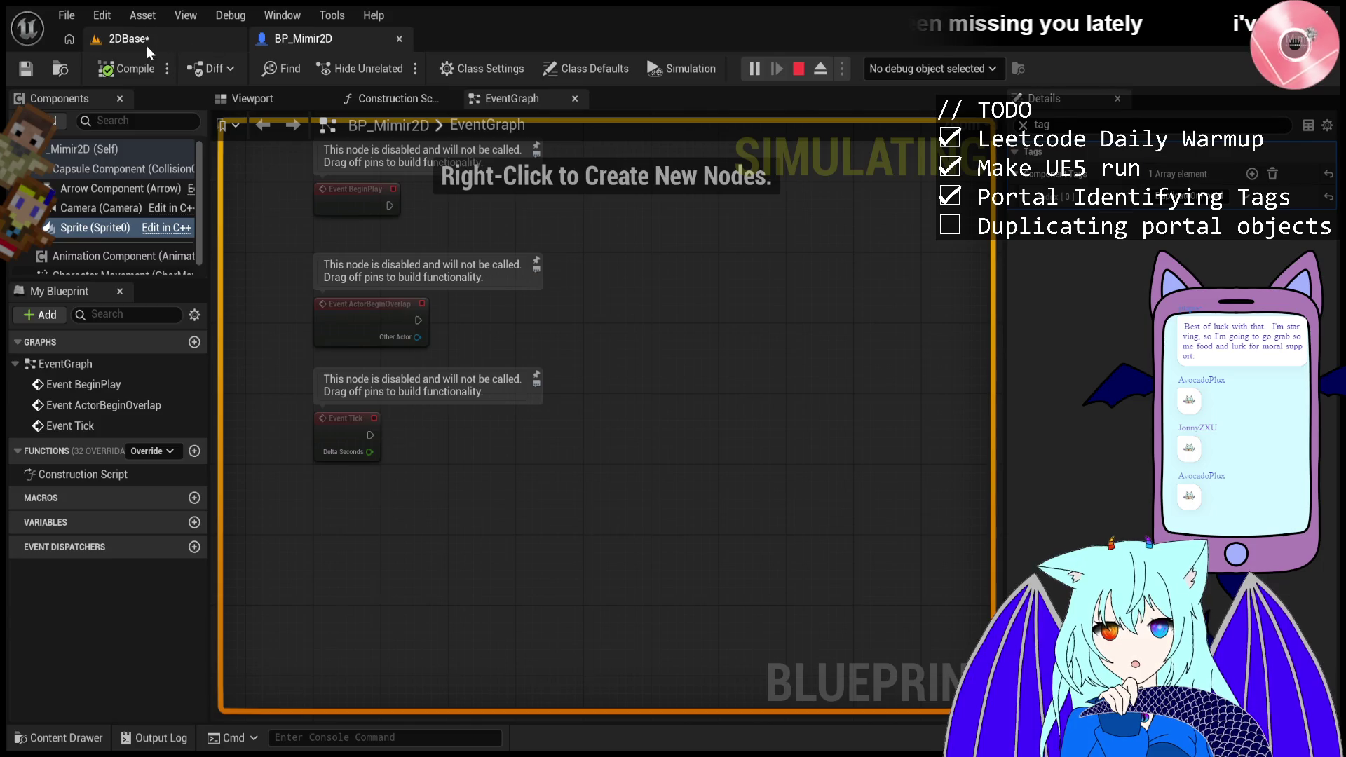
click(146, 41)
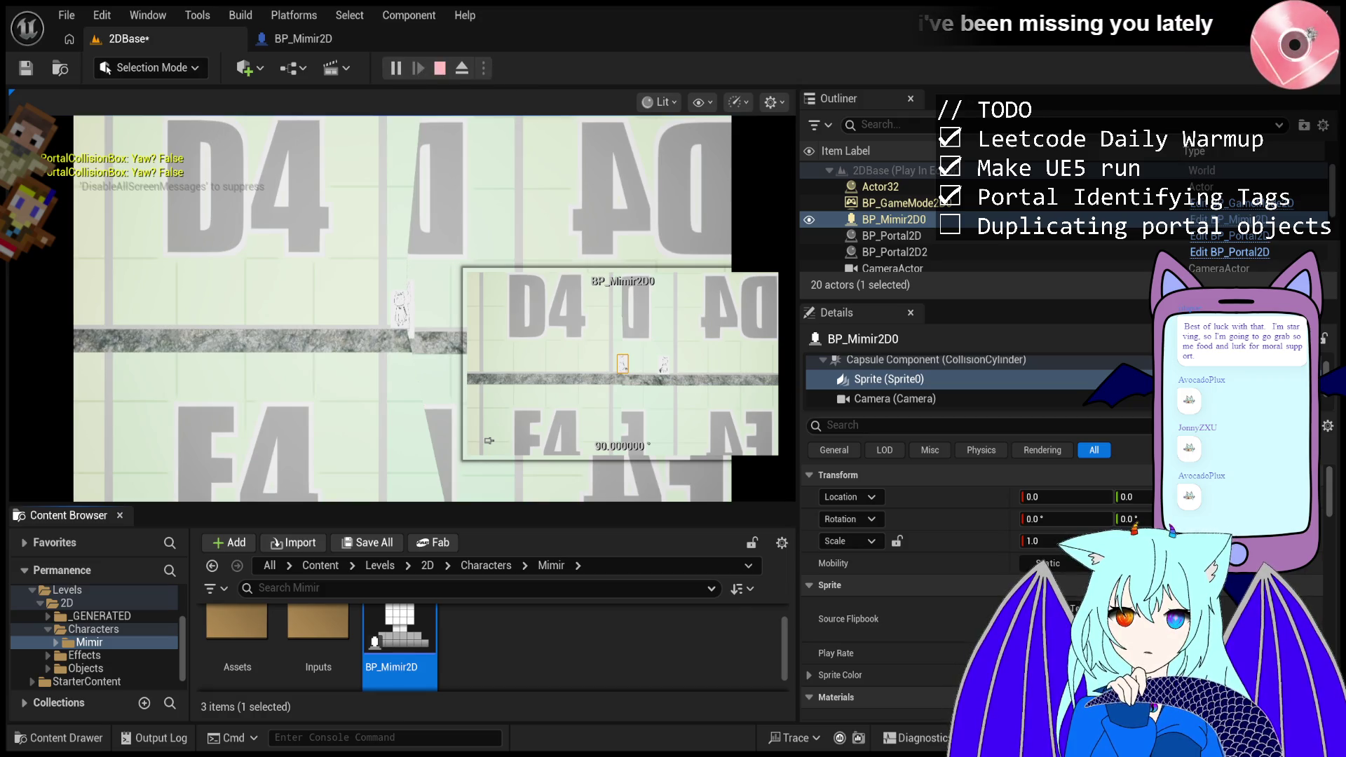
- Stop the current session and start a fresh Play-In-Editor run of 2DBase
click(439, 73)
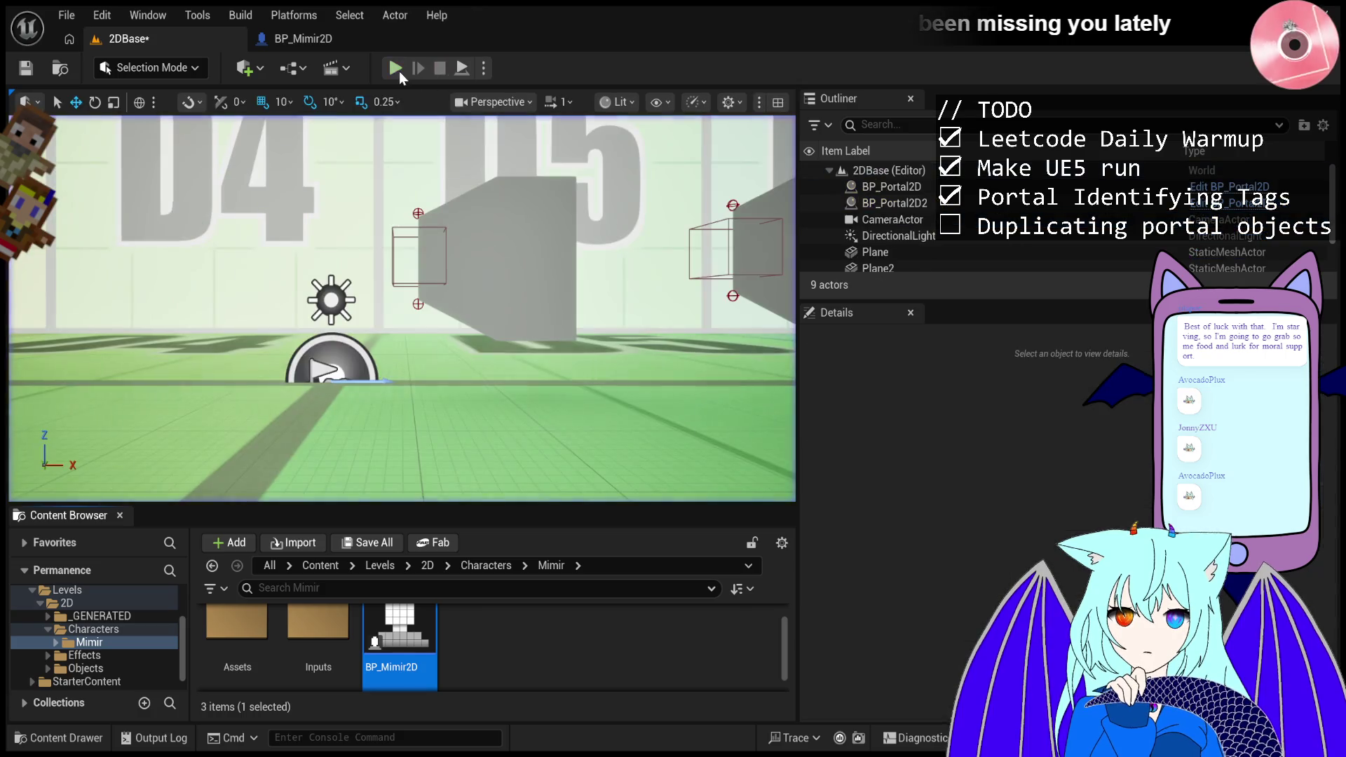
click(398, 70)
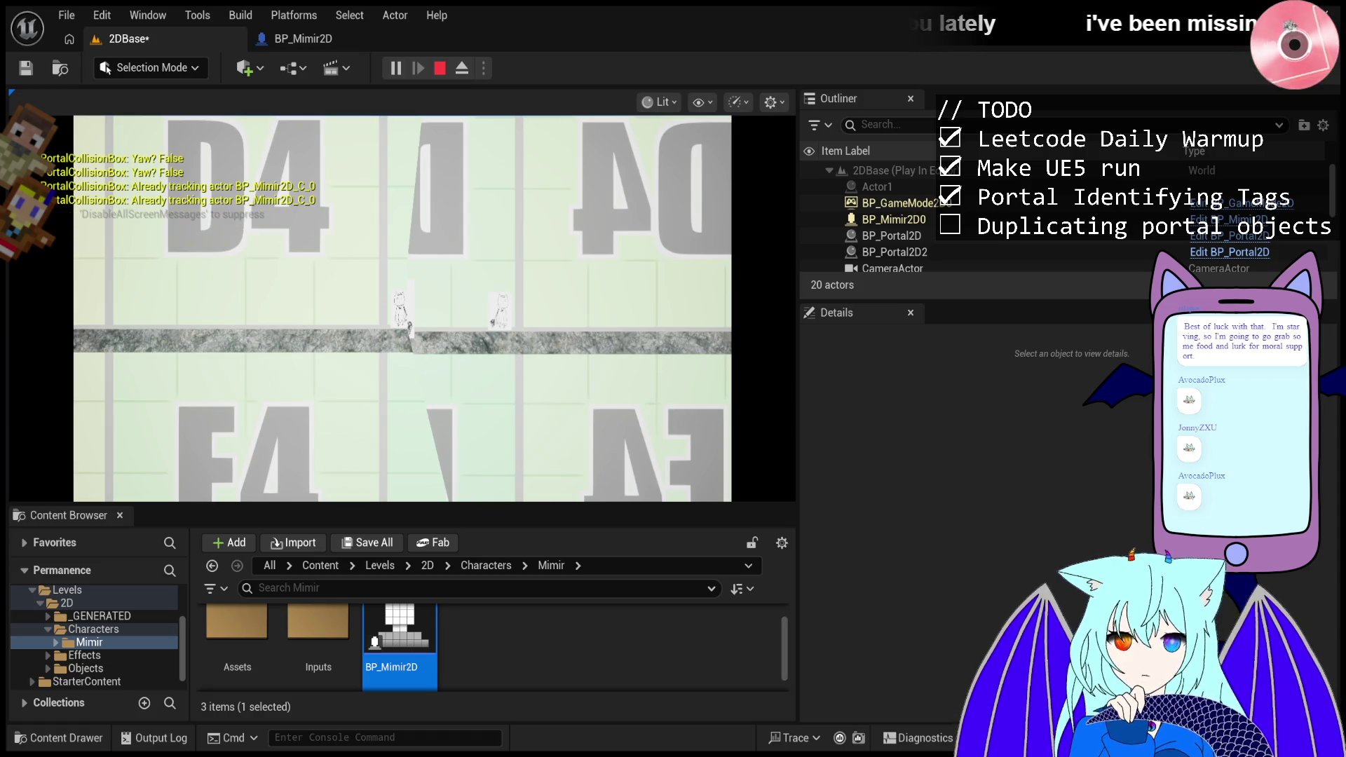
click(567, 407)
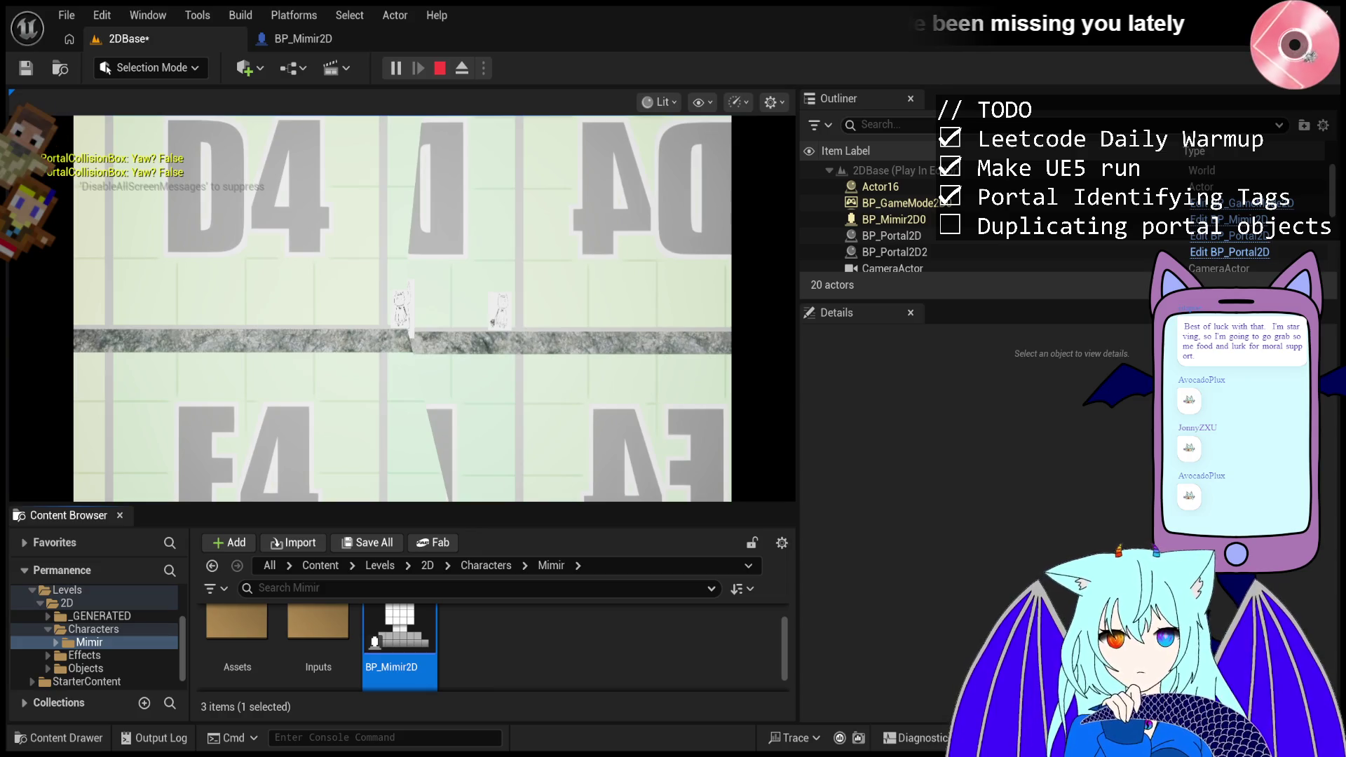
click(473, 340)
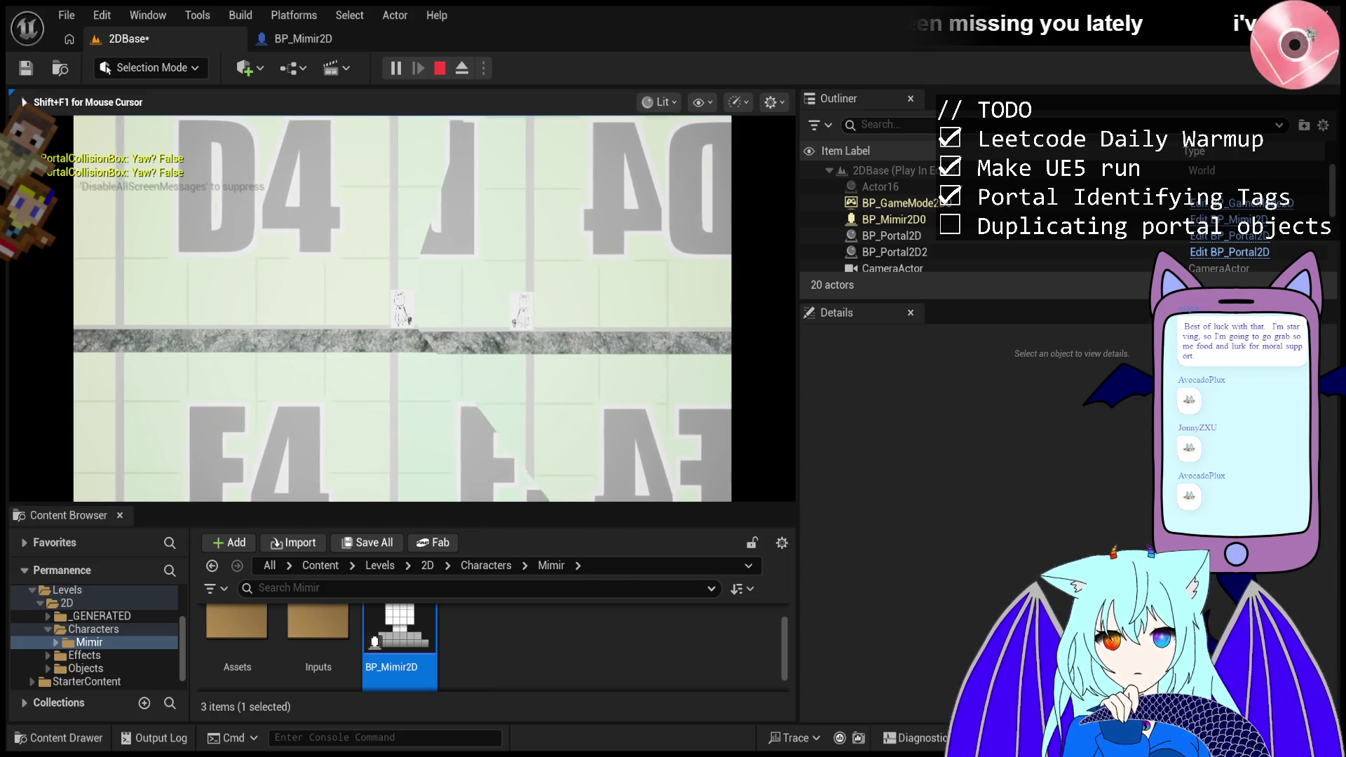
- Walk Mimir right through the portals repeatedly, then stop and restart the play test
key(d)
key(d)
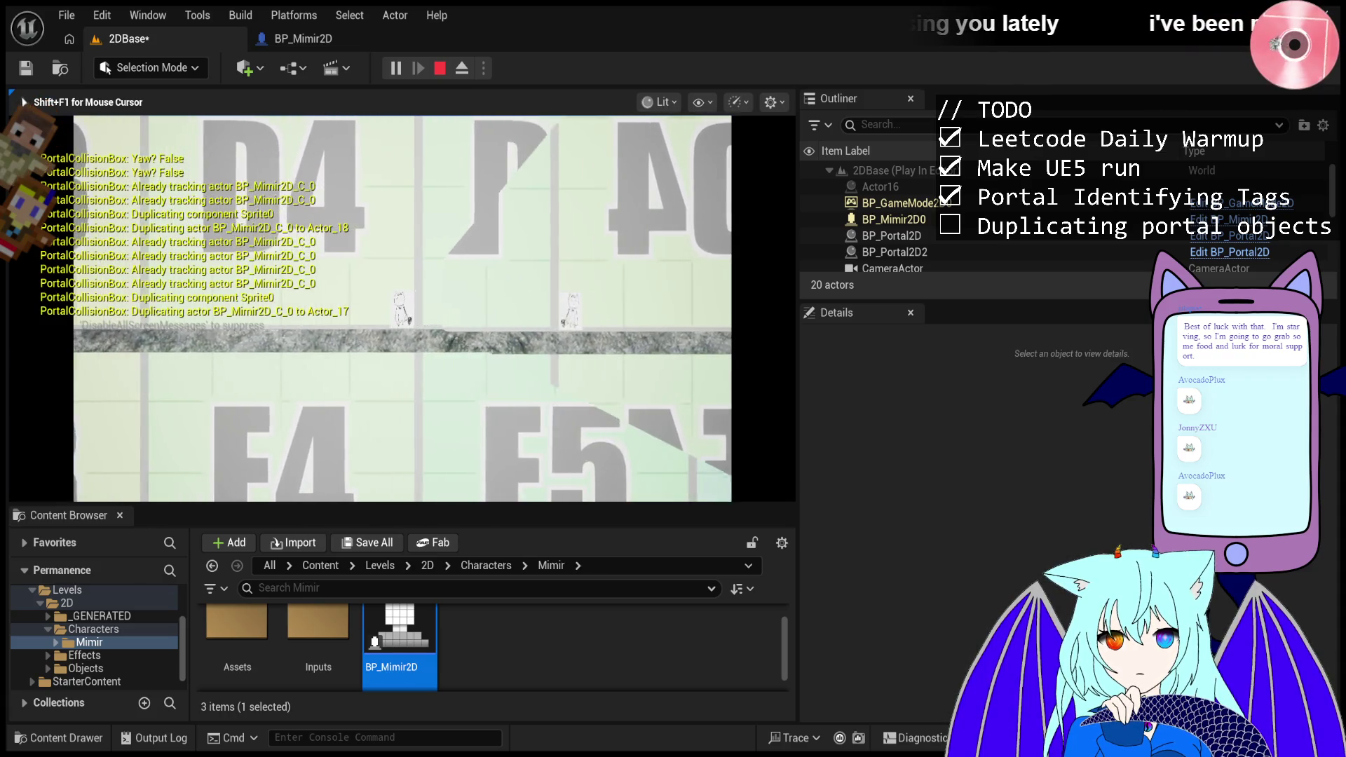
key(d)
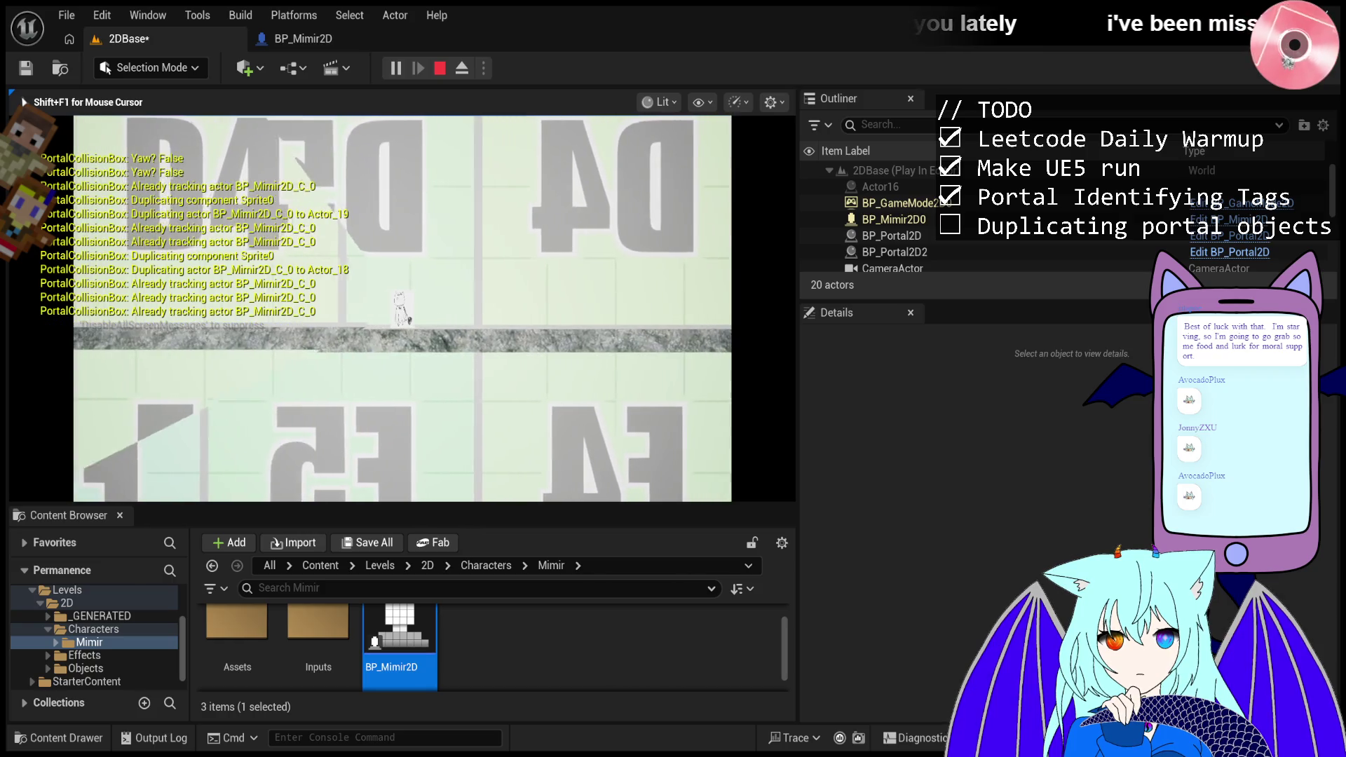
key(d)
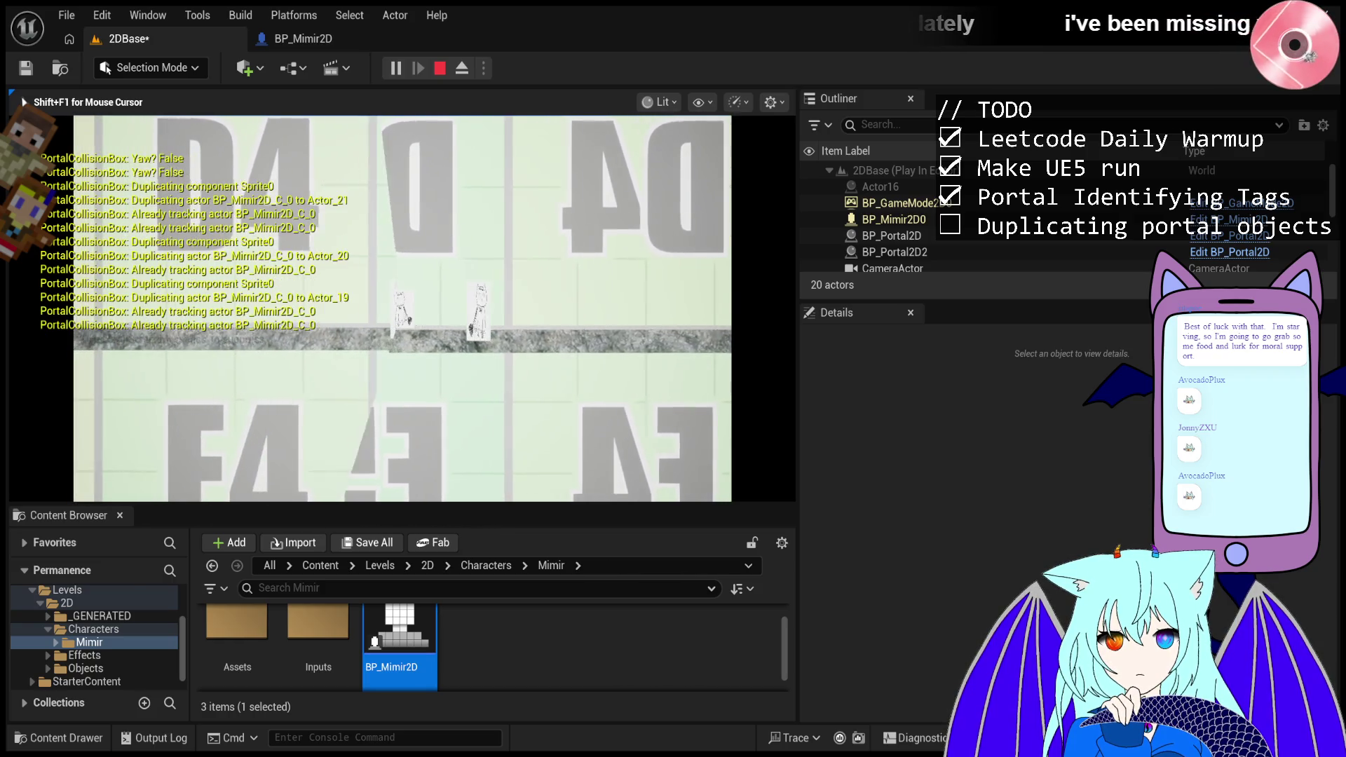
key(d)
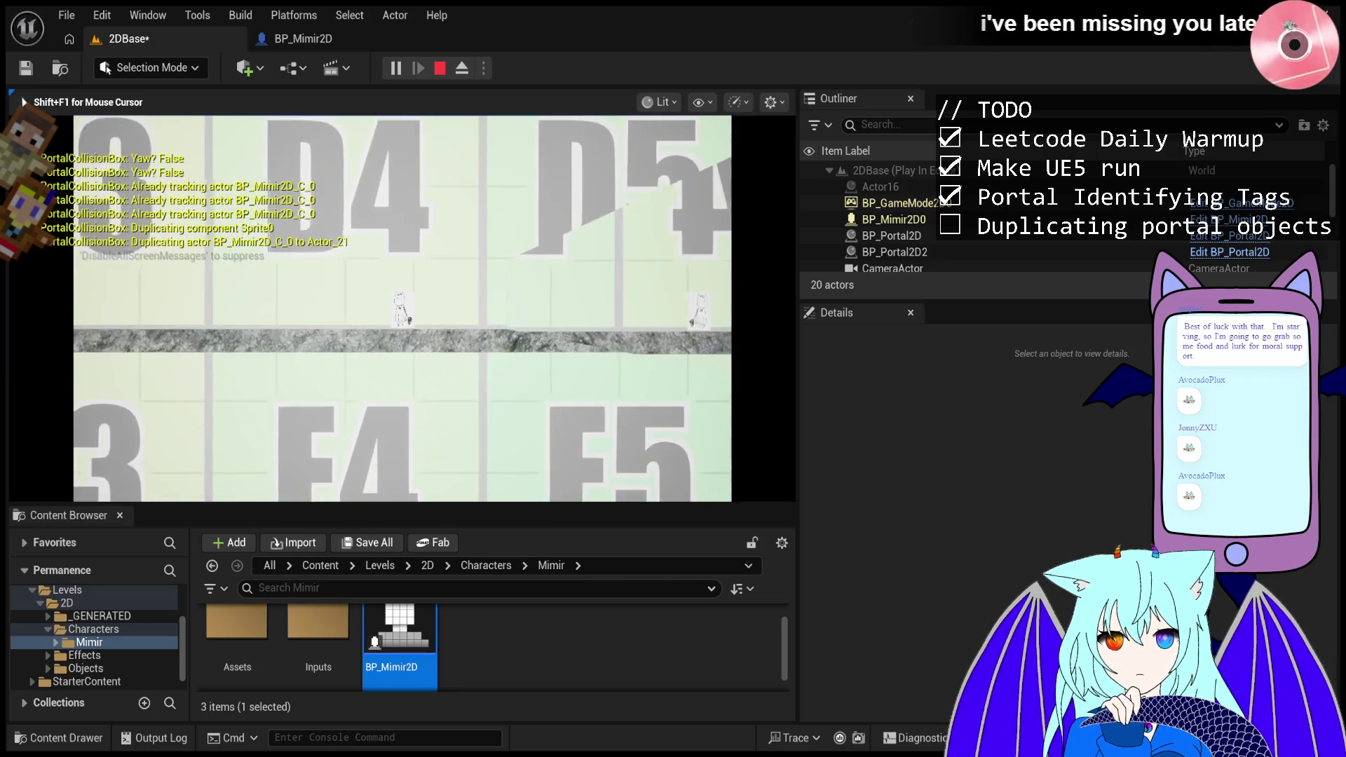
key(d)
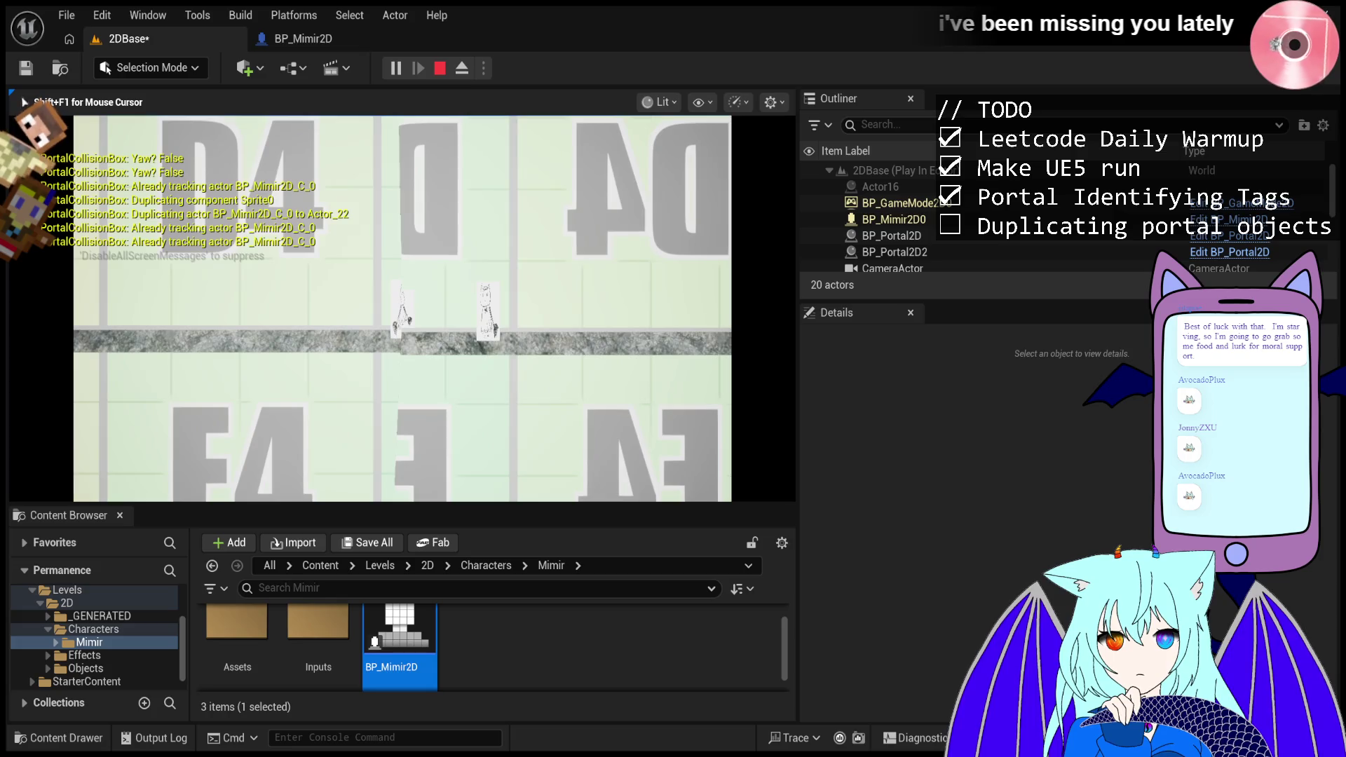
key(d)
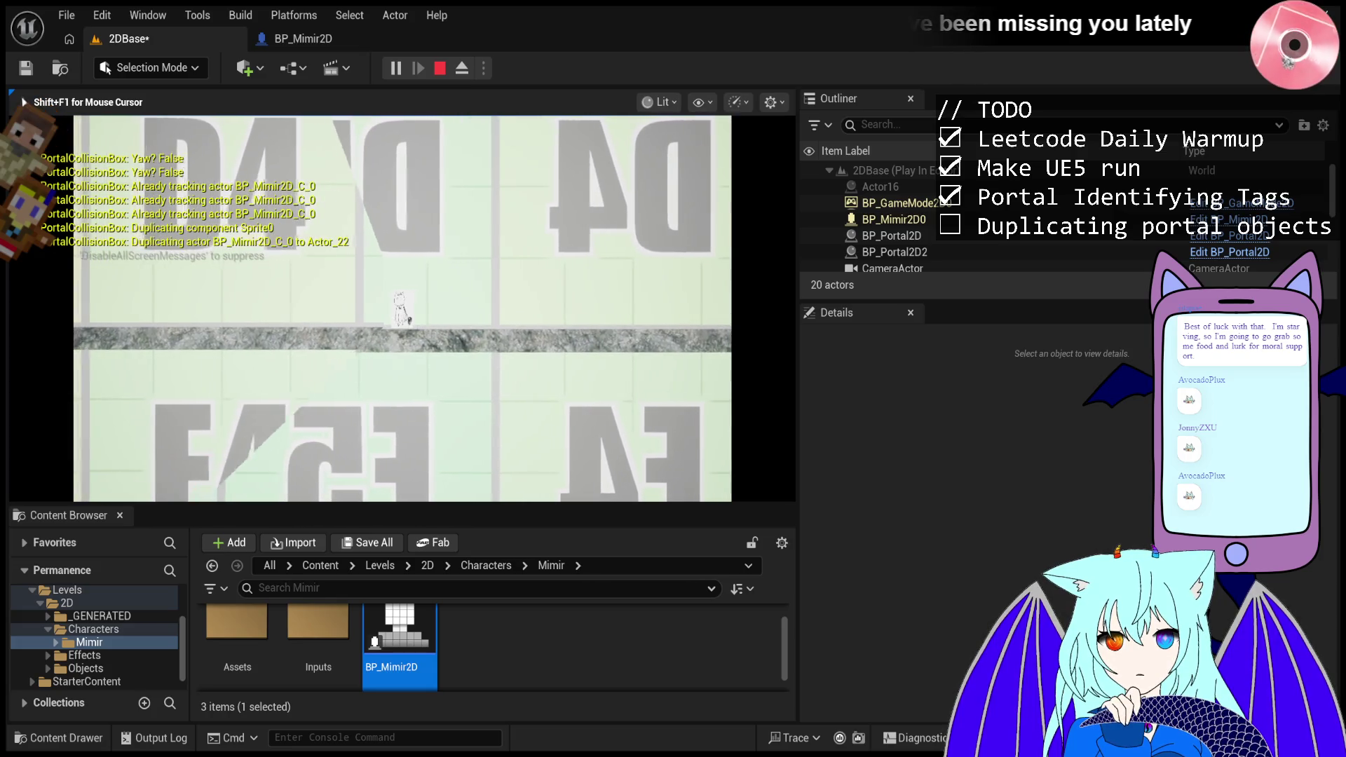
key(Escape)
click(397, 68)
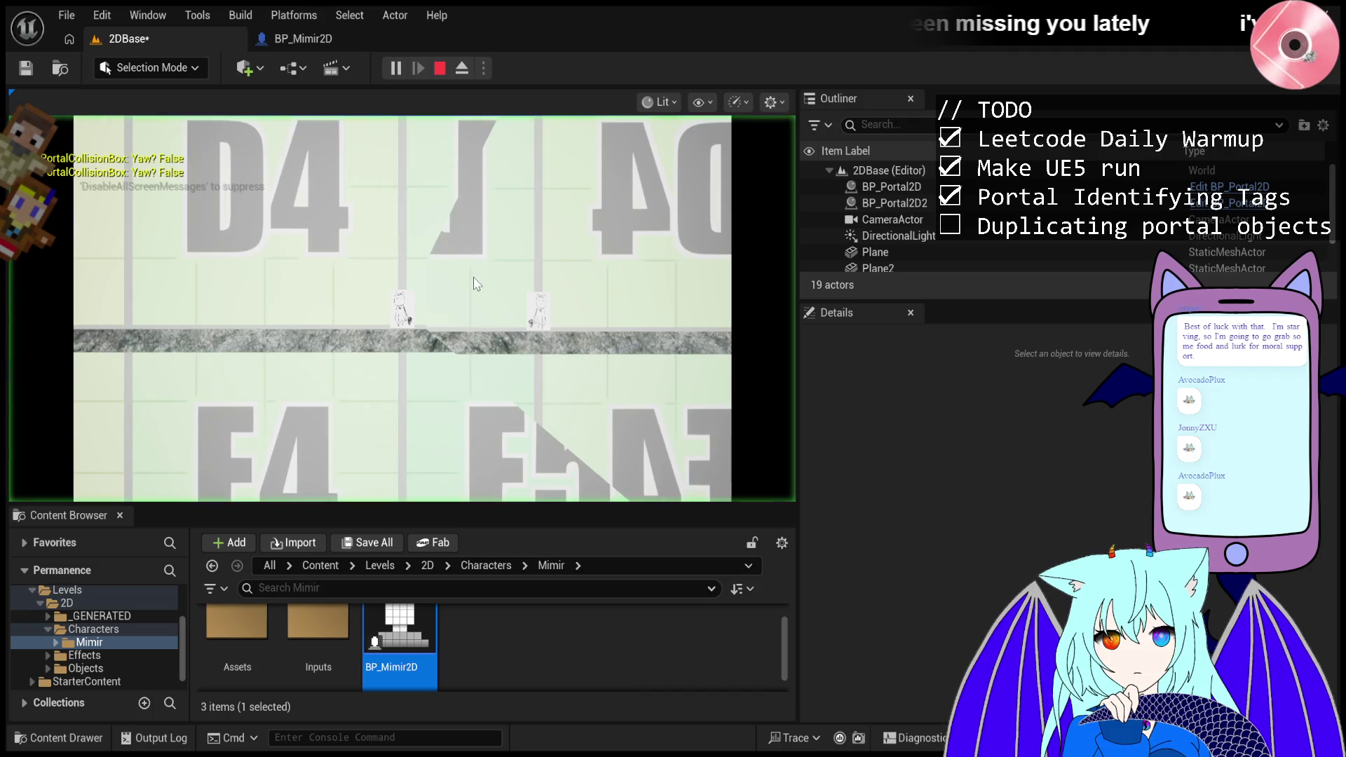
- Walk Mimir right across the wrapping level and through the portals to spawn a copy
key(d)
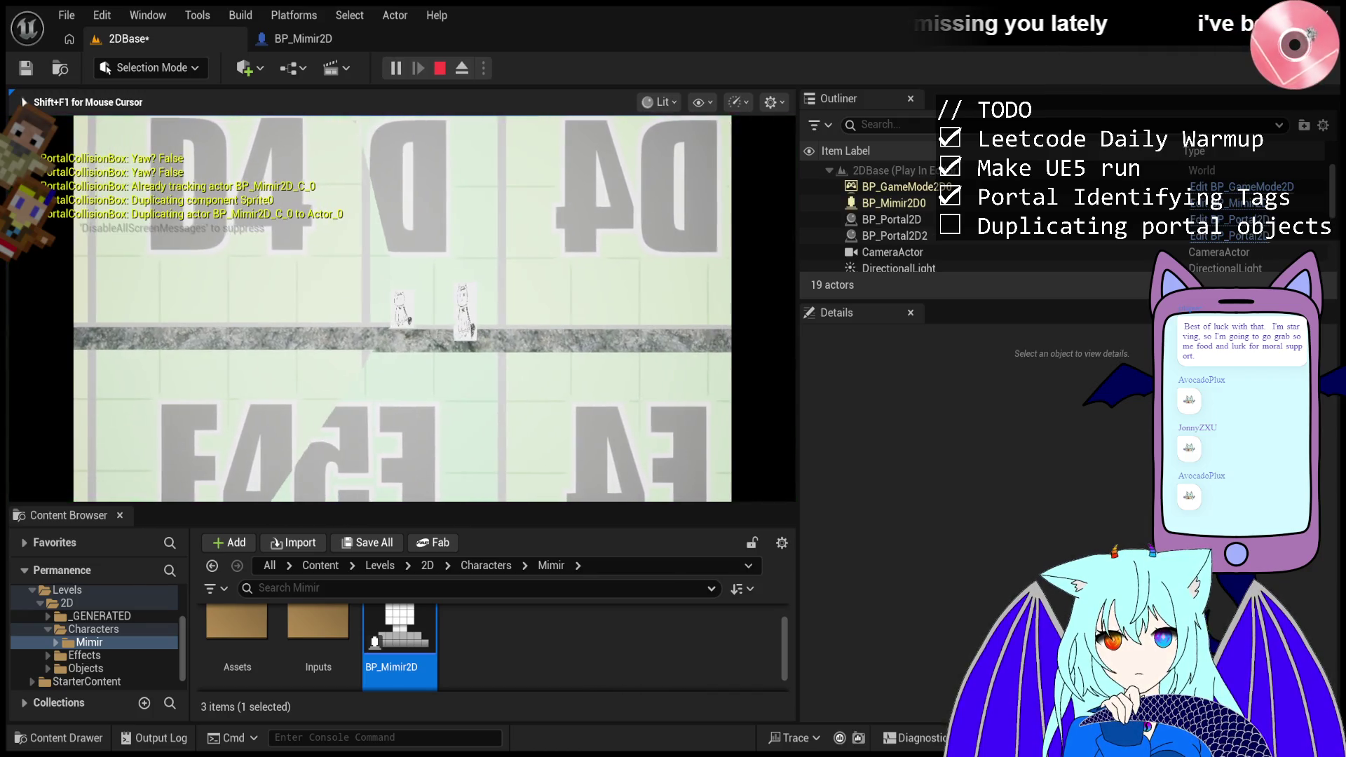
key(d)
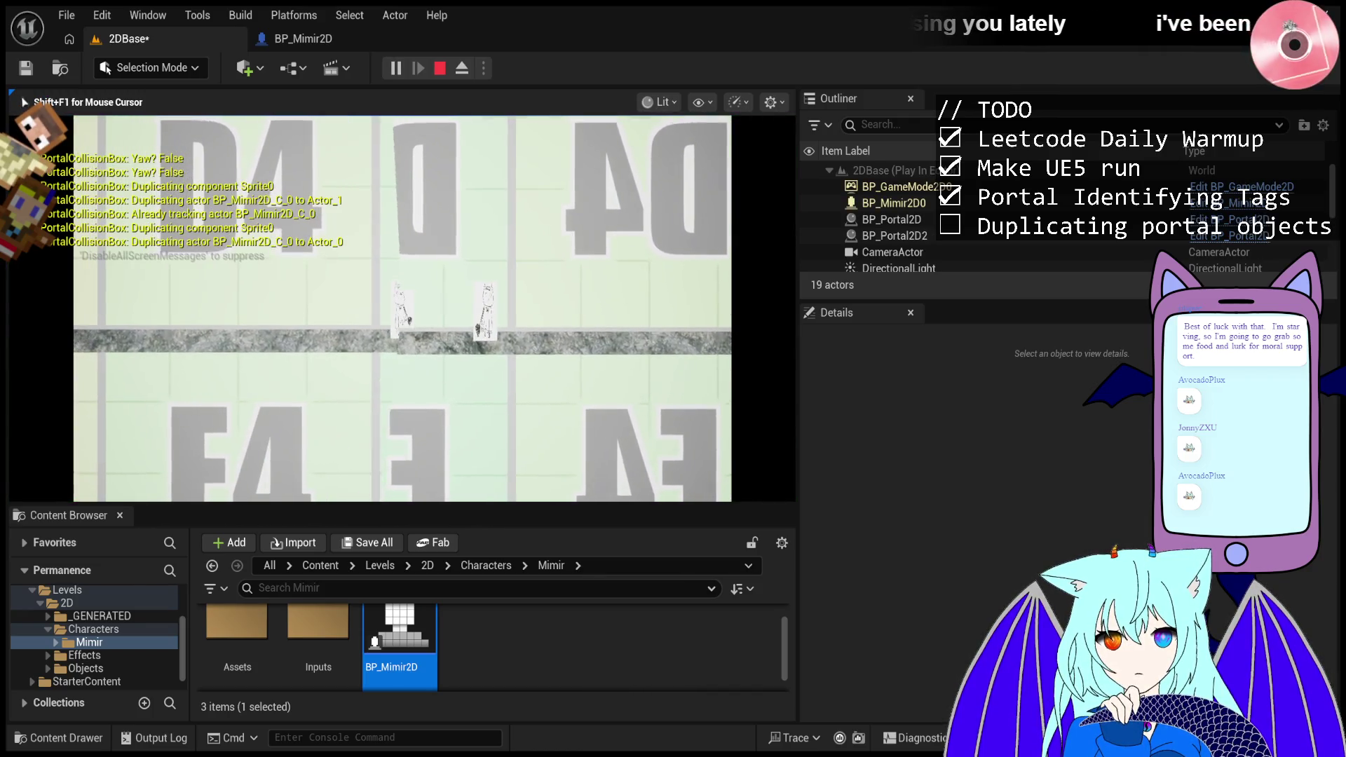
key(d)
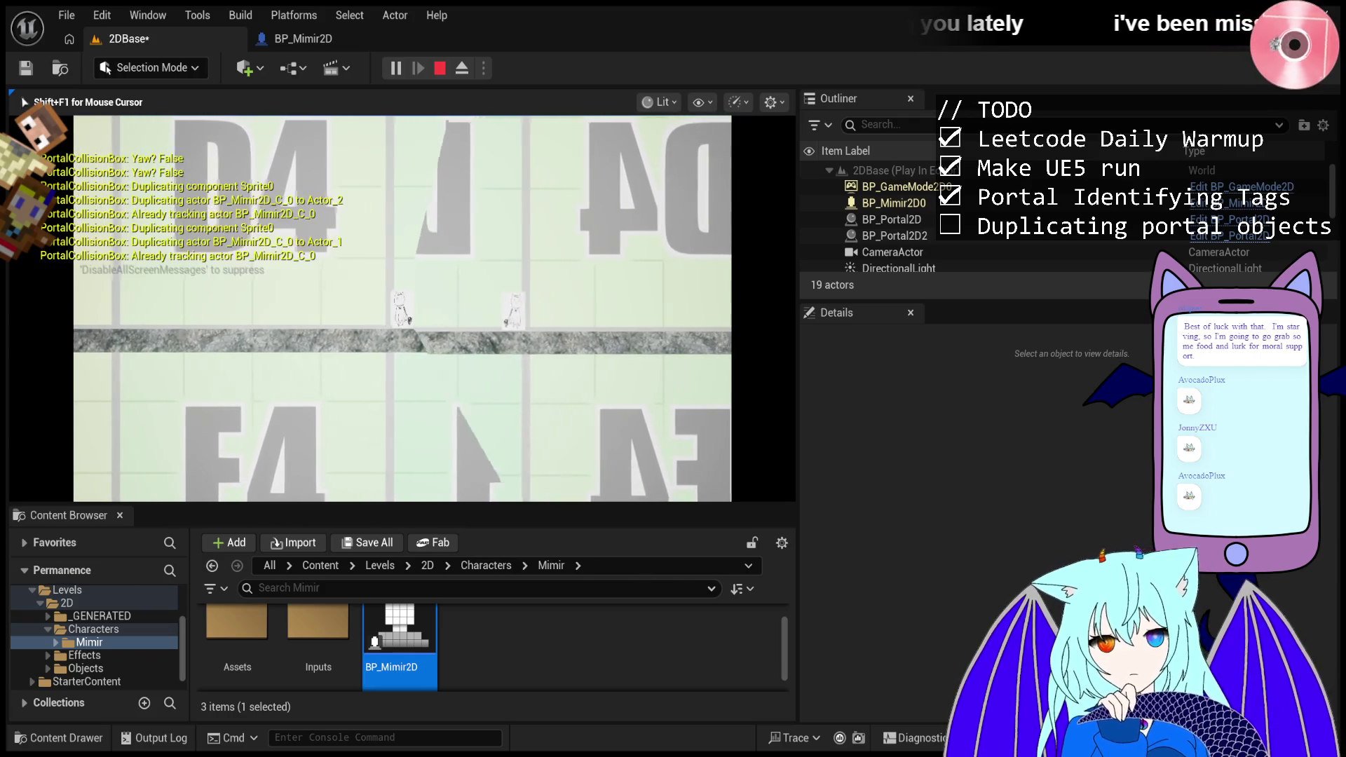
key(d)
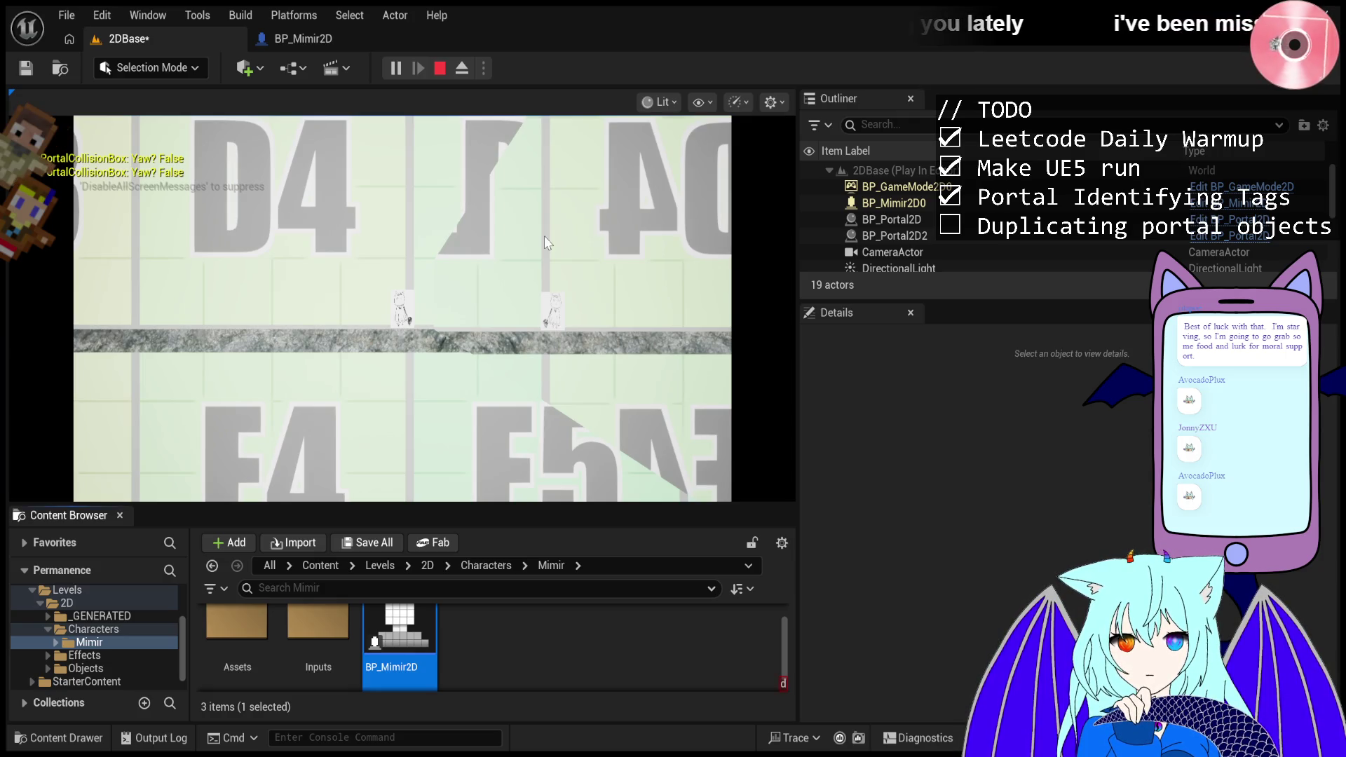
- Refocus the game and walk Mimir left through the portals, spawning duplicates up to Actor_12
key(ctrl+a)
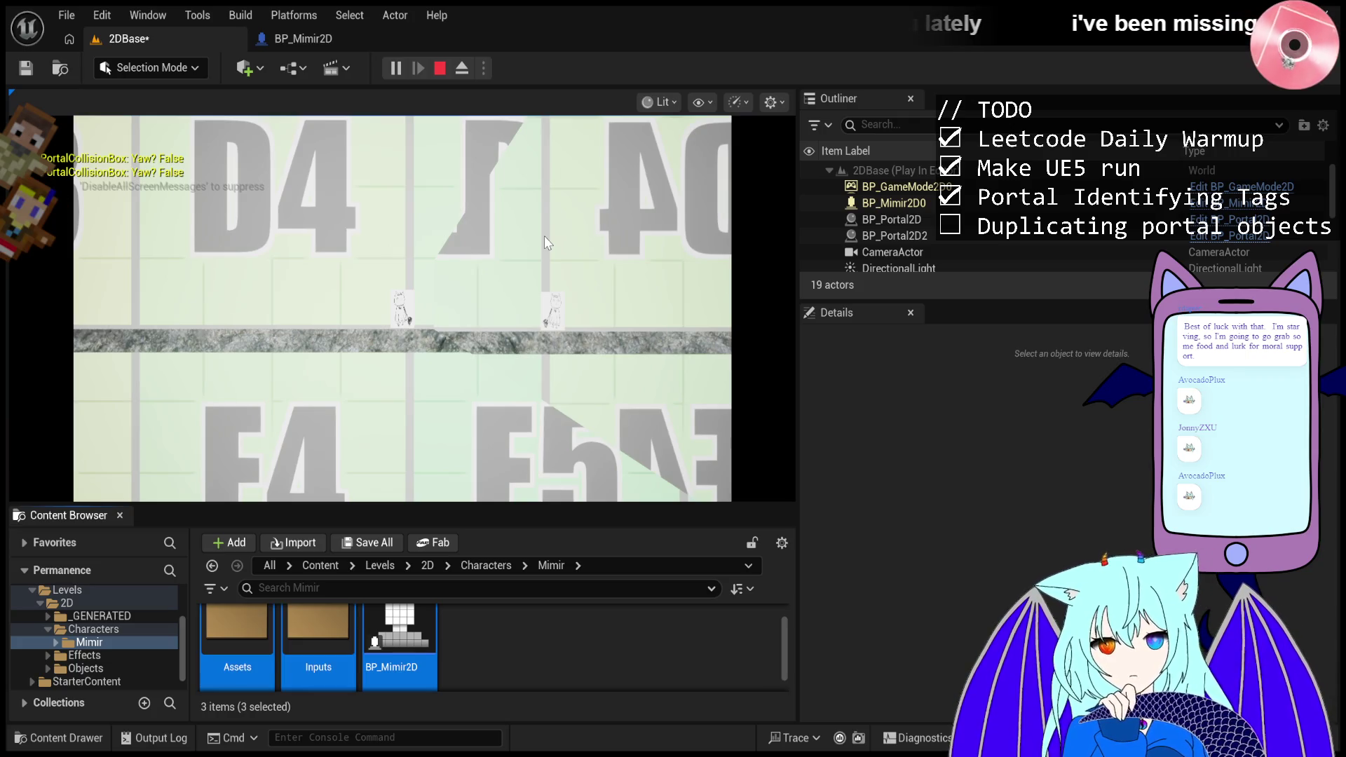
click(527, 650)
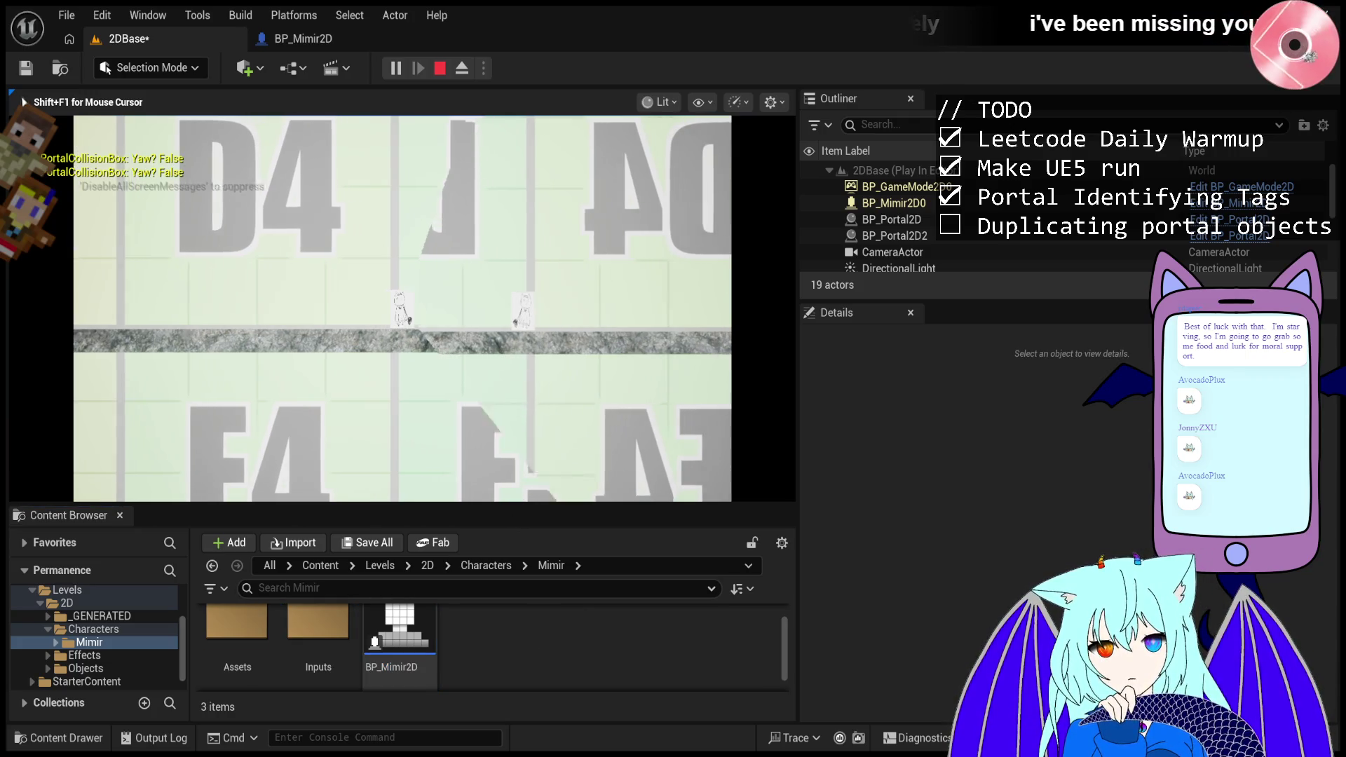
key(a)
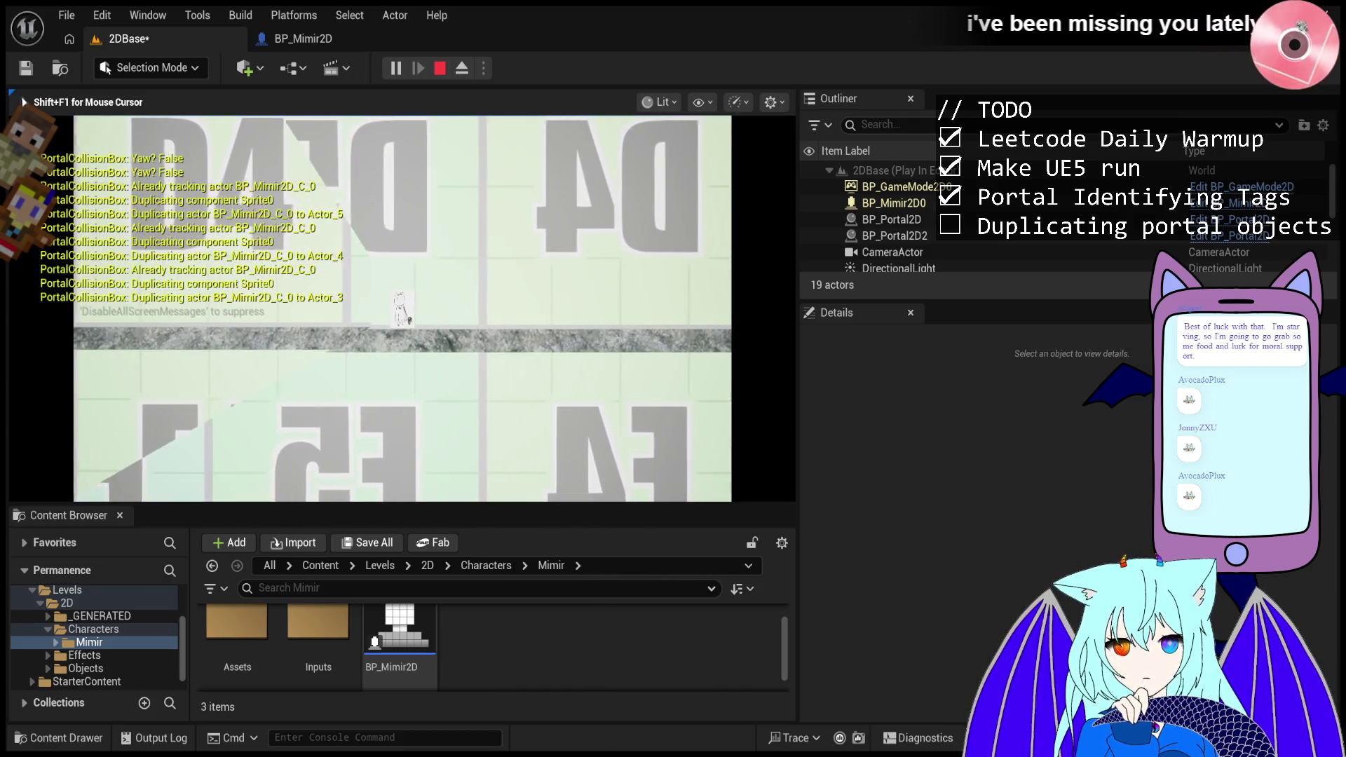
key(a)
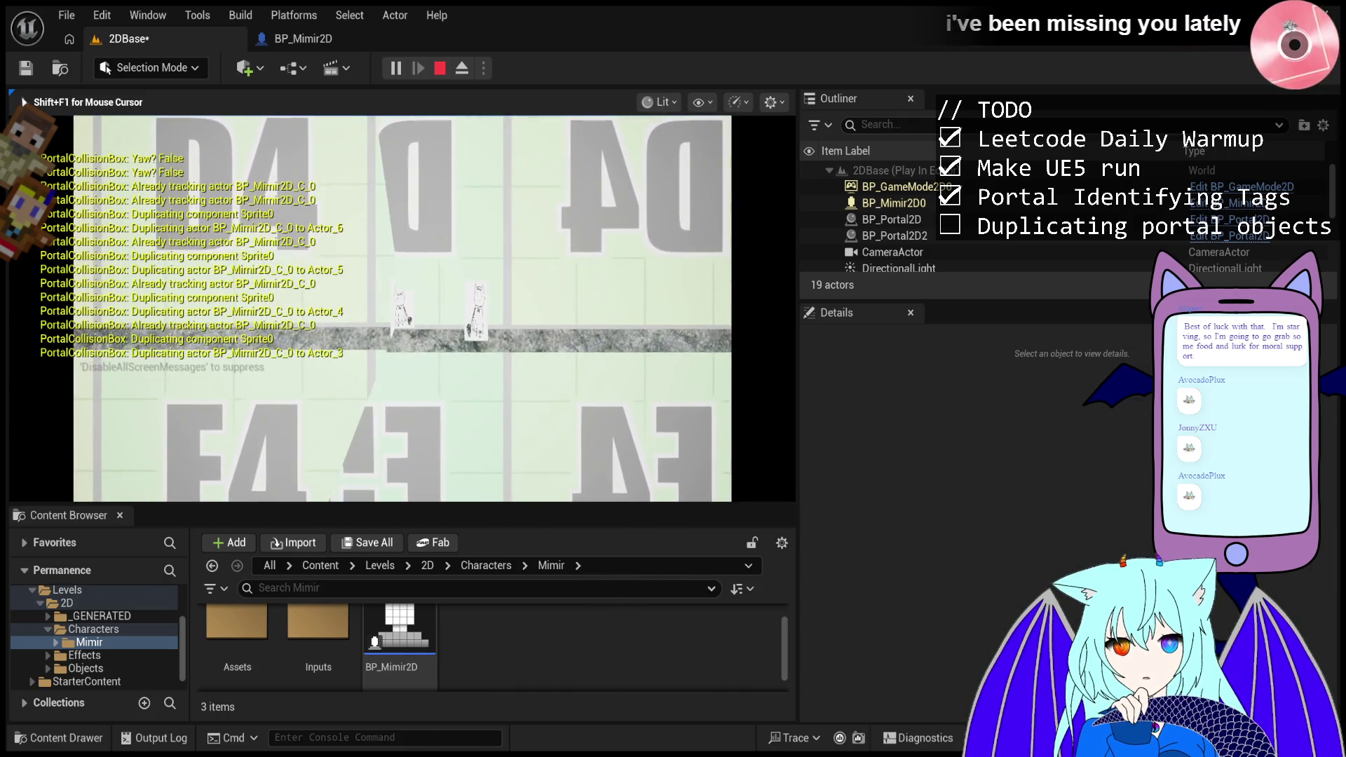
key(a)
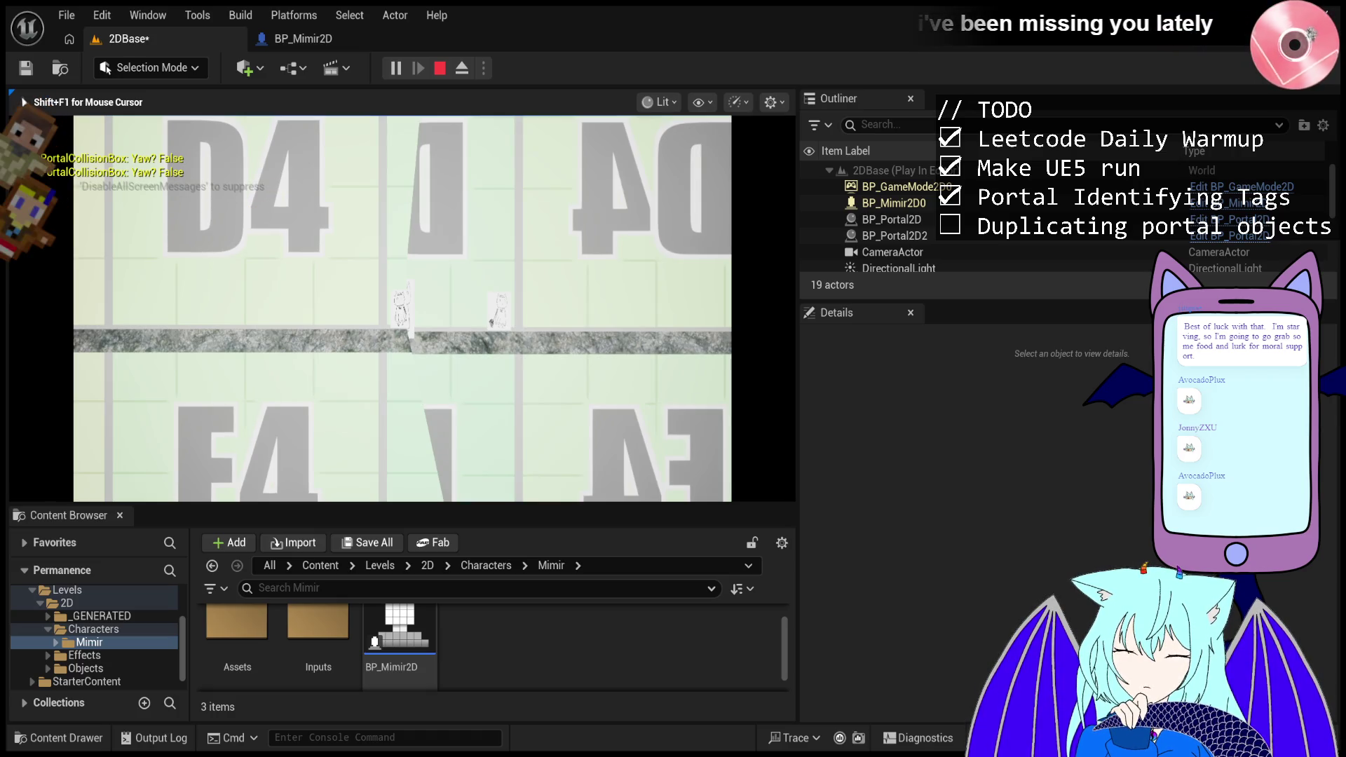
- Walk Mimir left through the portal again, then stop the Play-In-Editor test
key(a)
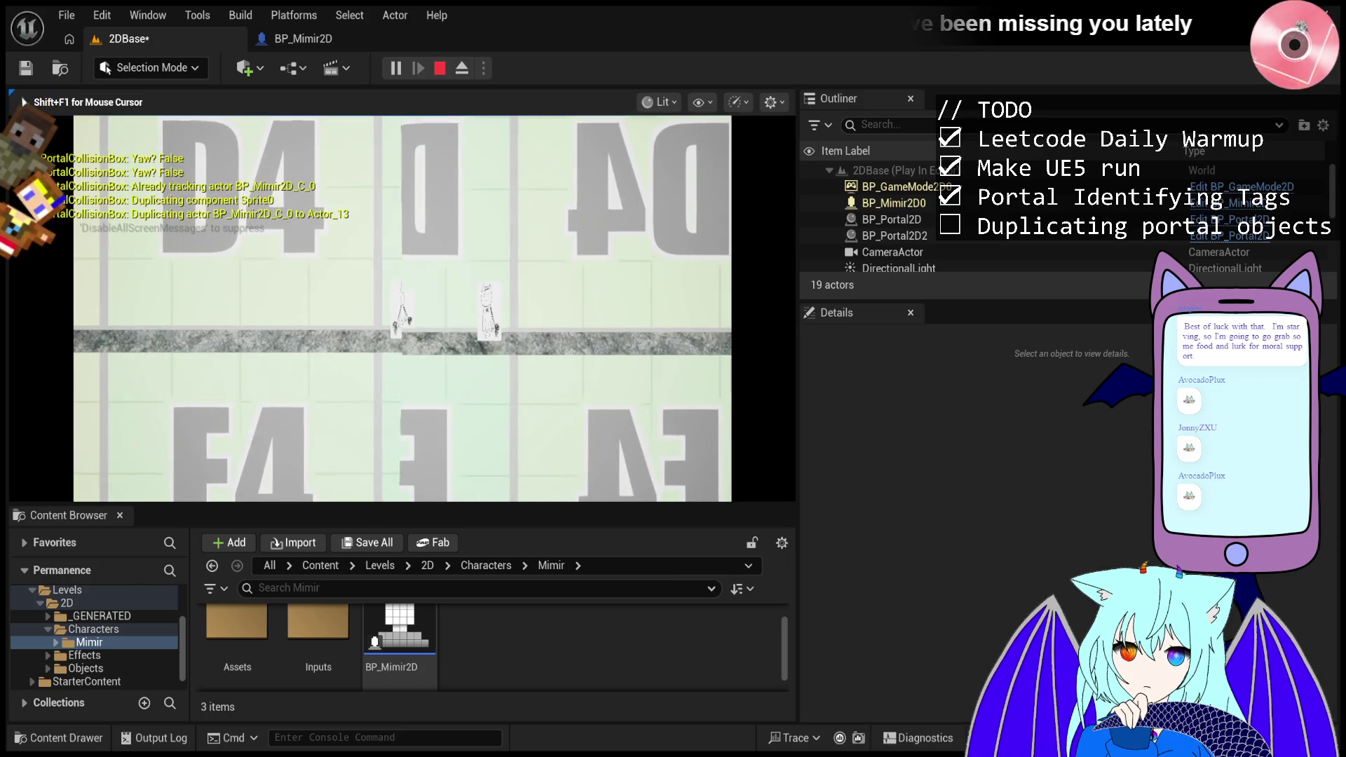
key(a)
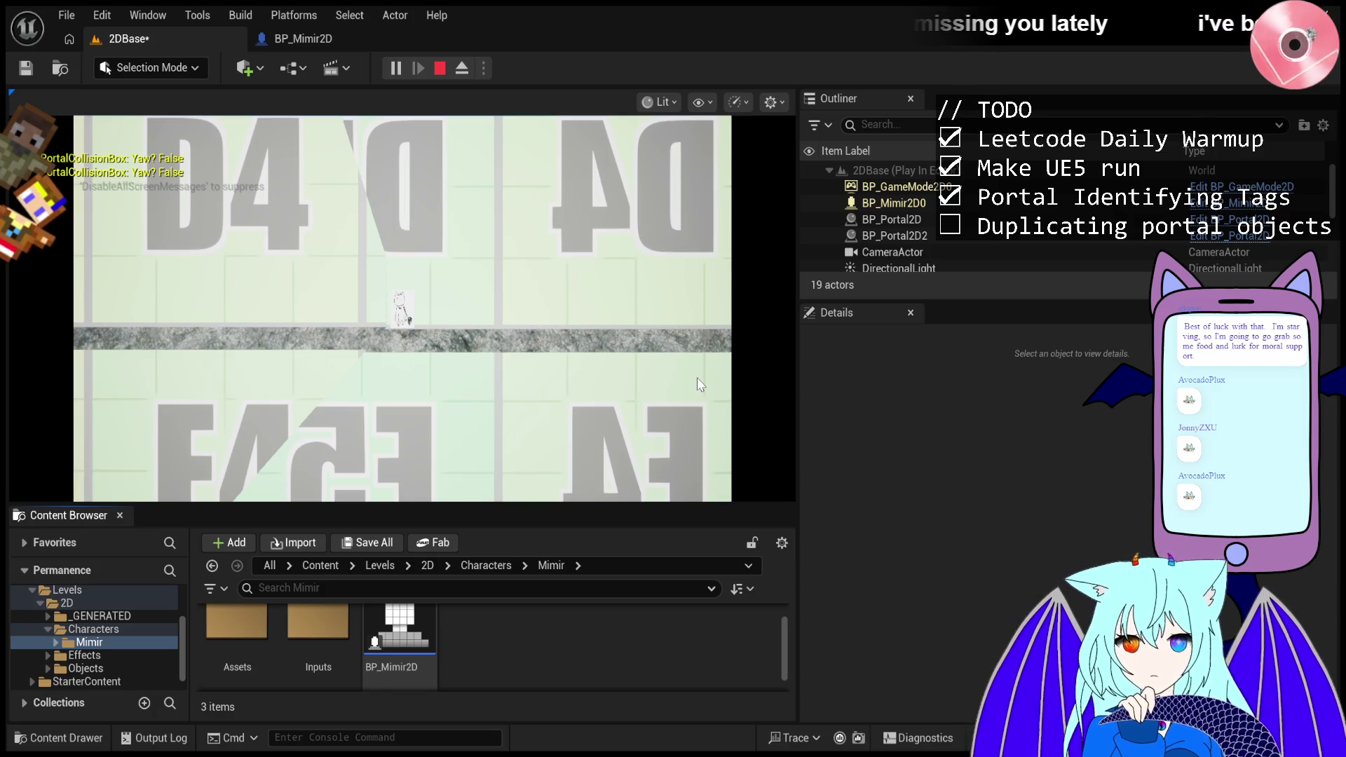
click(440, 68)
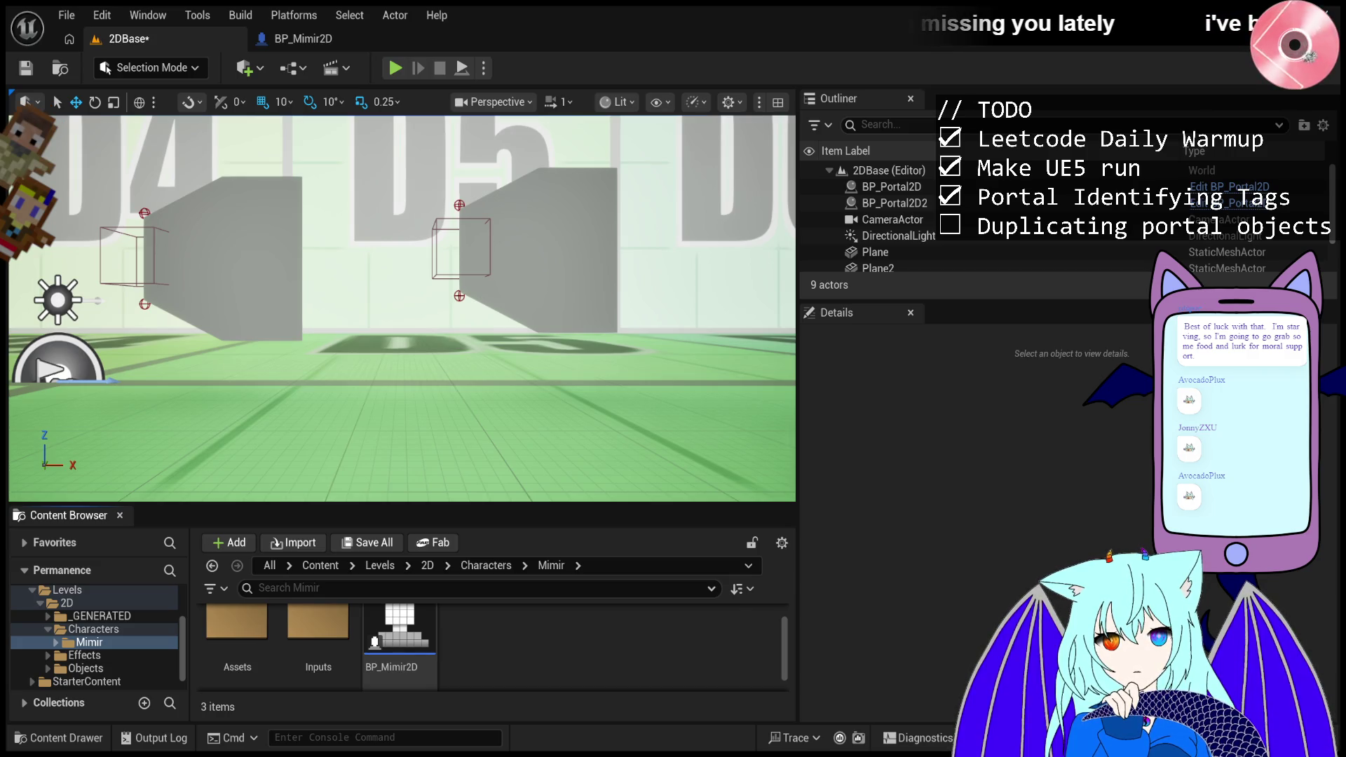
- Launch a fresh Play-In-Editor session of the 2DBase level from the toolbar
click(394, 69)
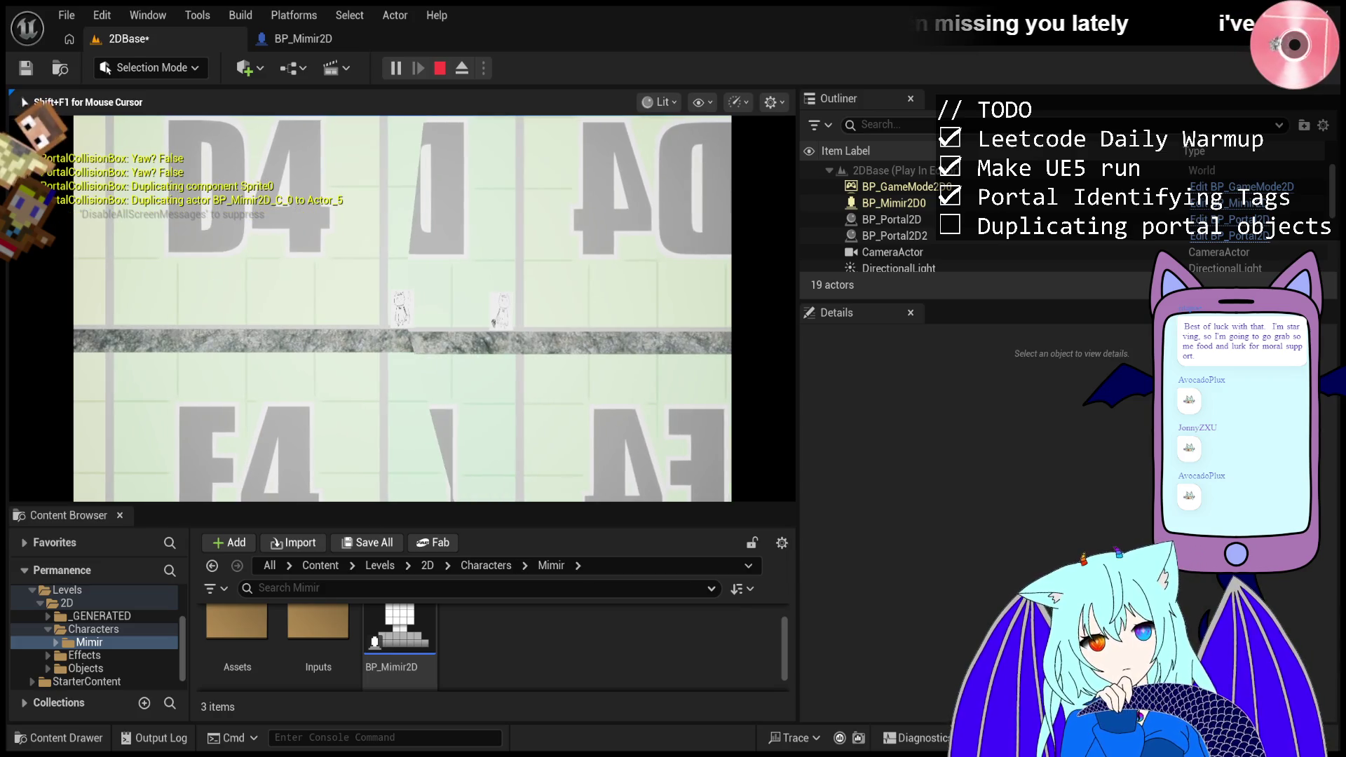
- Eject from the player via Shift+F1 to view the duplicates, then possess and refocus the game
key(shift+F1)
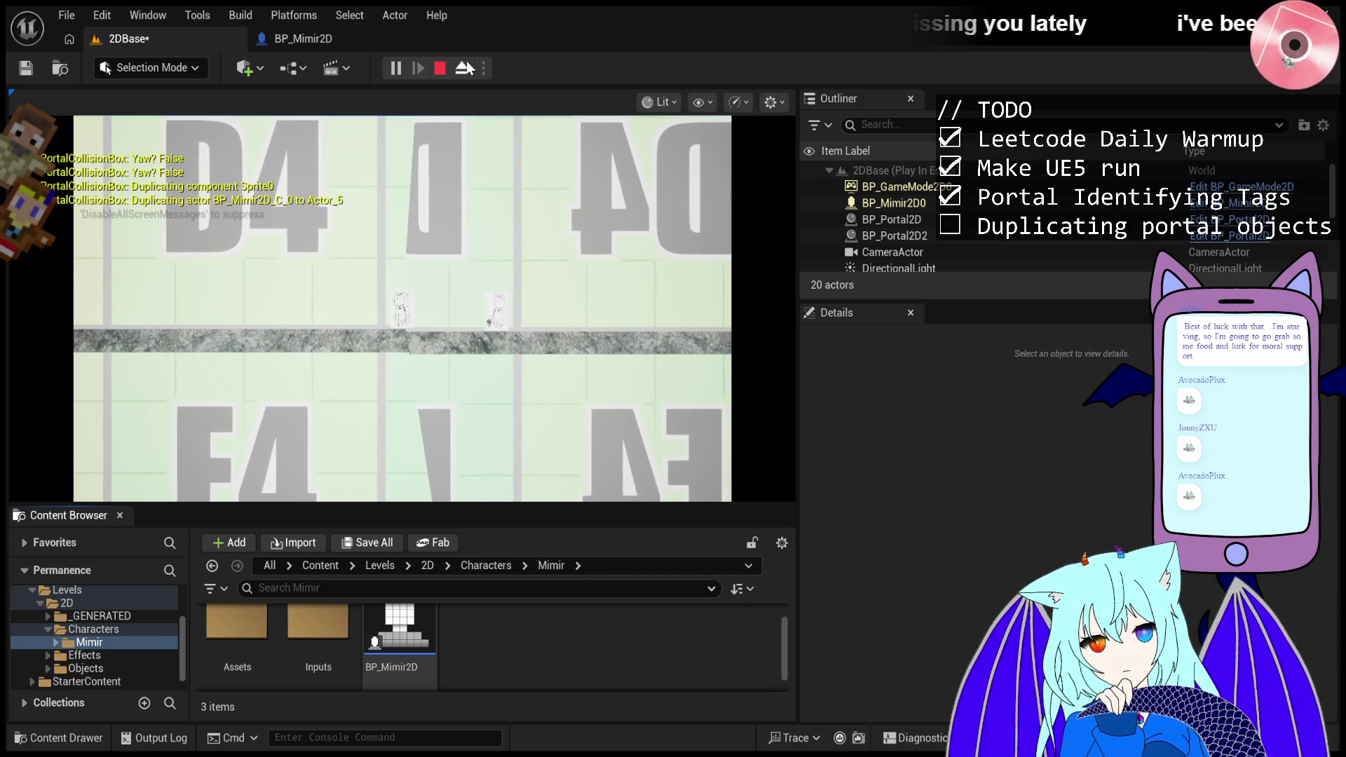
click(465, 68)
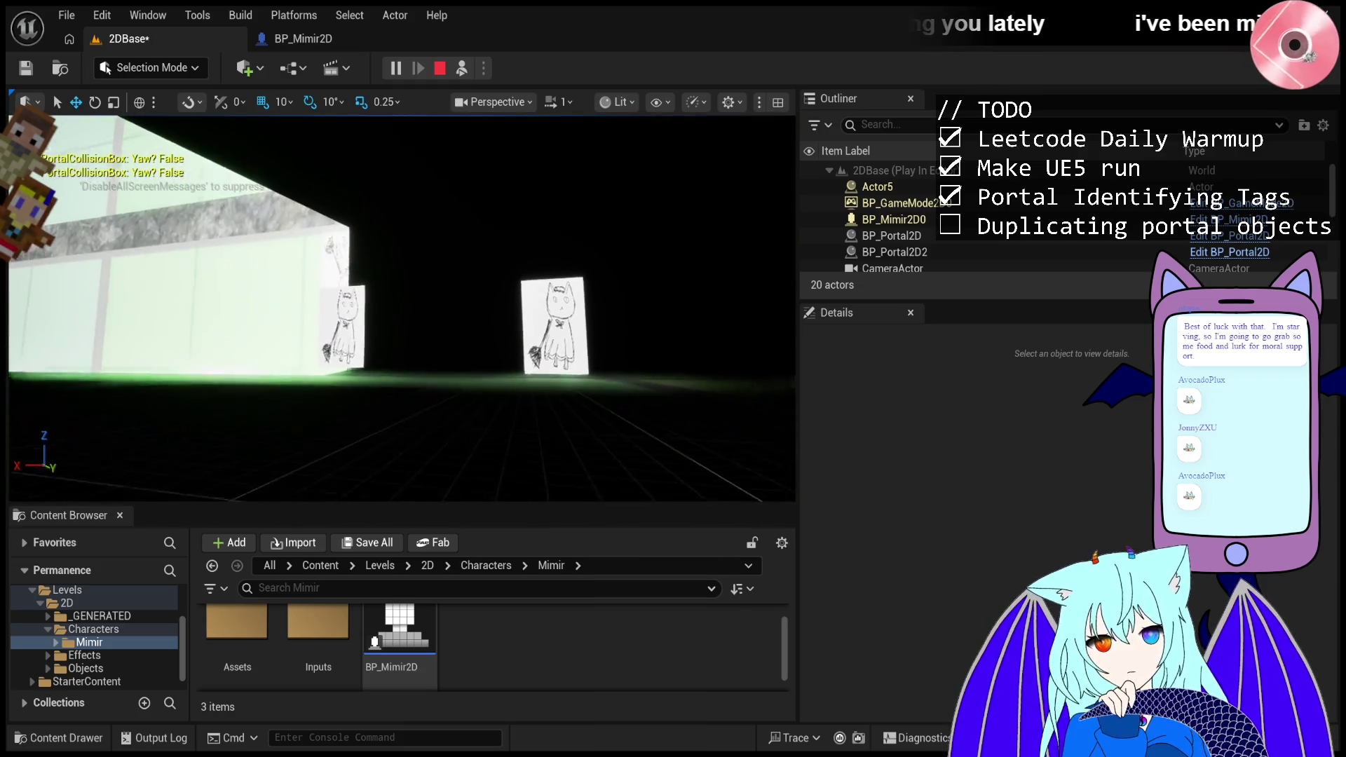
click(462, 68)
click(459, 240)
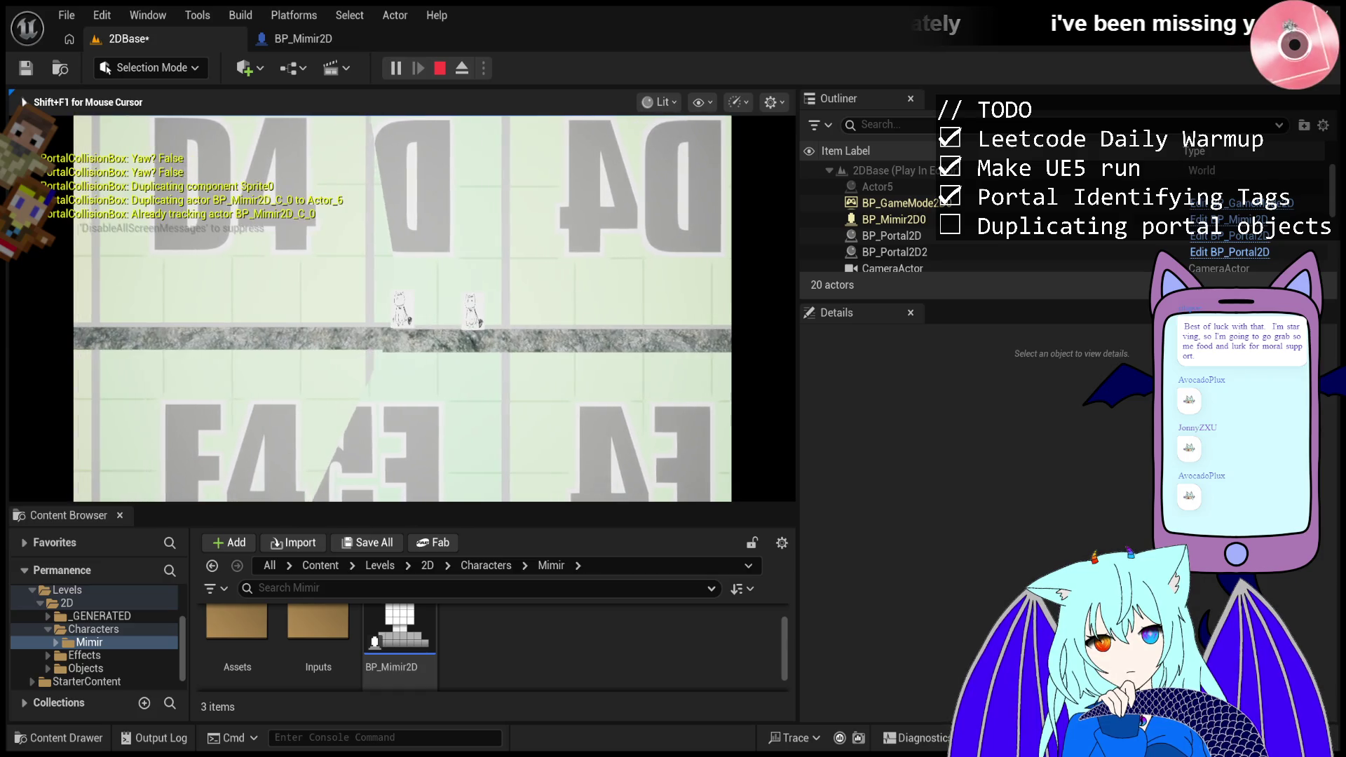
- Detach with F8 to inspect the duplicate Mimir sprites, then repossess the player character
key(F8)
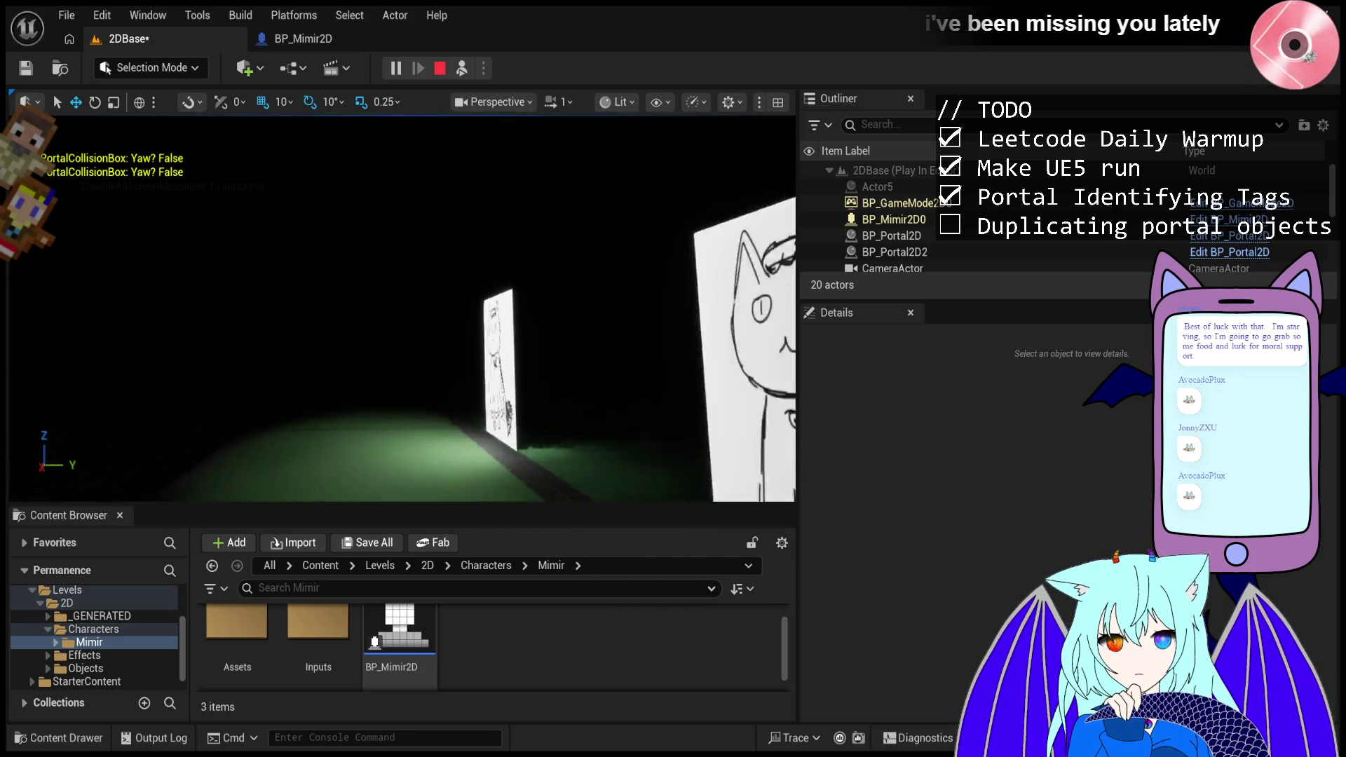
click(461, 68)
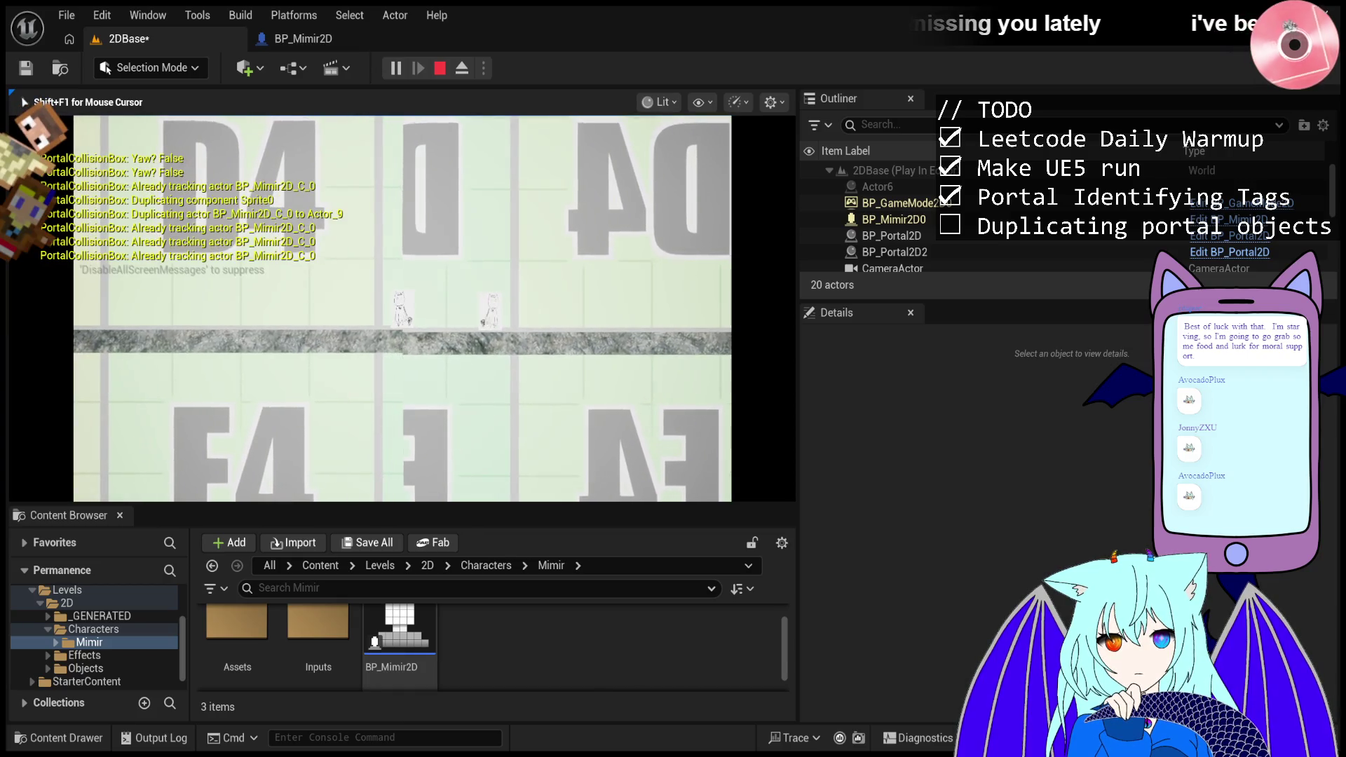
key(shift+F1)
- Refocus the running game to watch Mimir duplicated into Actor_1 and Actor_0, then stop
click(542, 277)
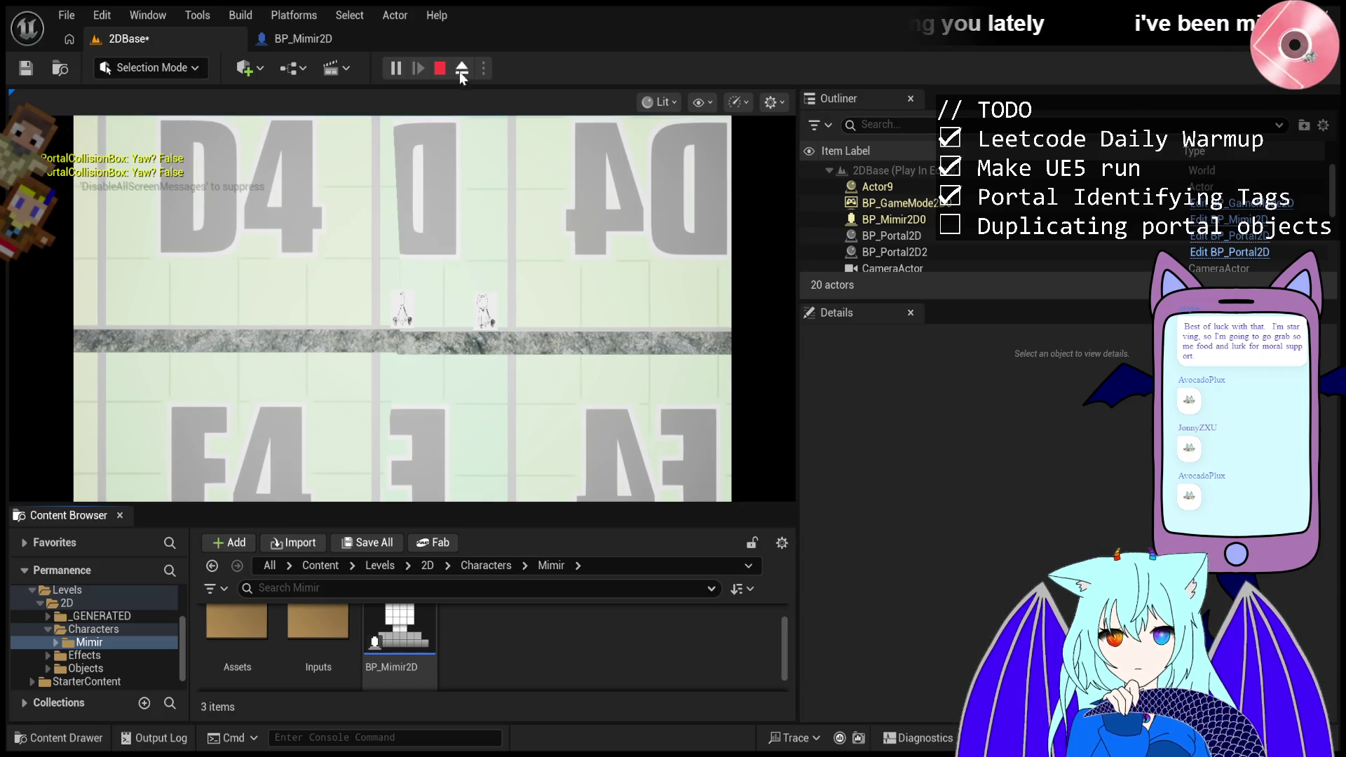
click(438, 73)
- Start and restart Play-In-Editor, end it with Esc, and zoom out over both portals
click(401, 70)
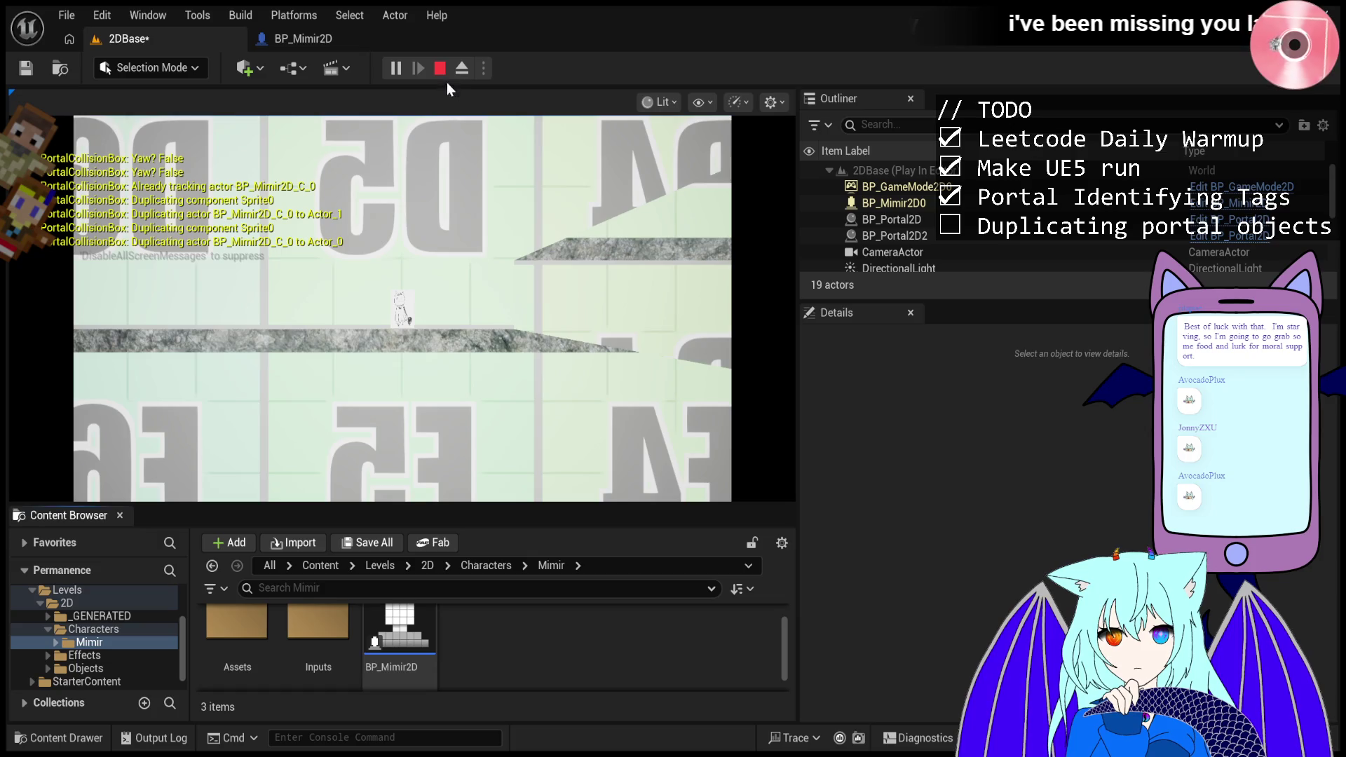
click(440, 68)
click(395, 68)
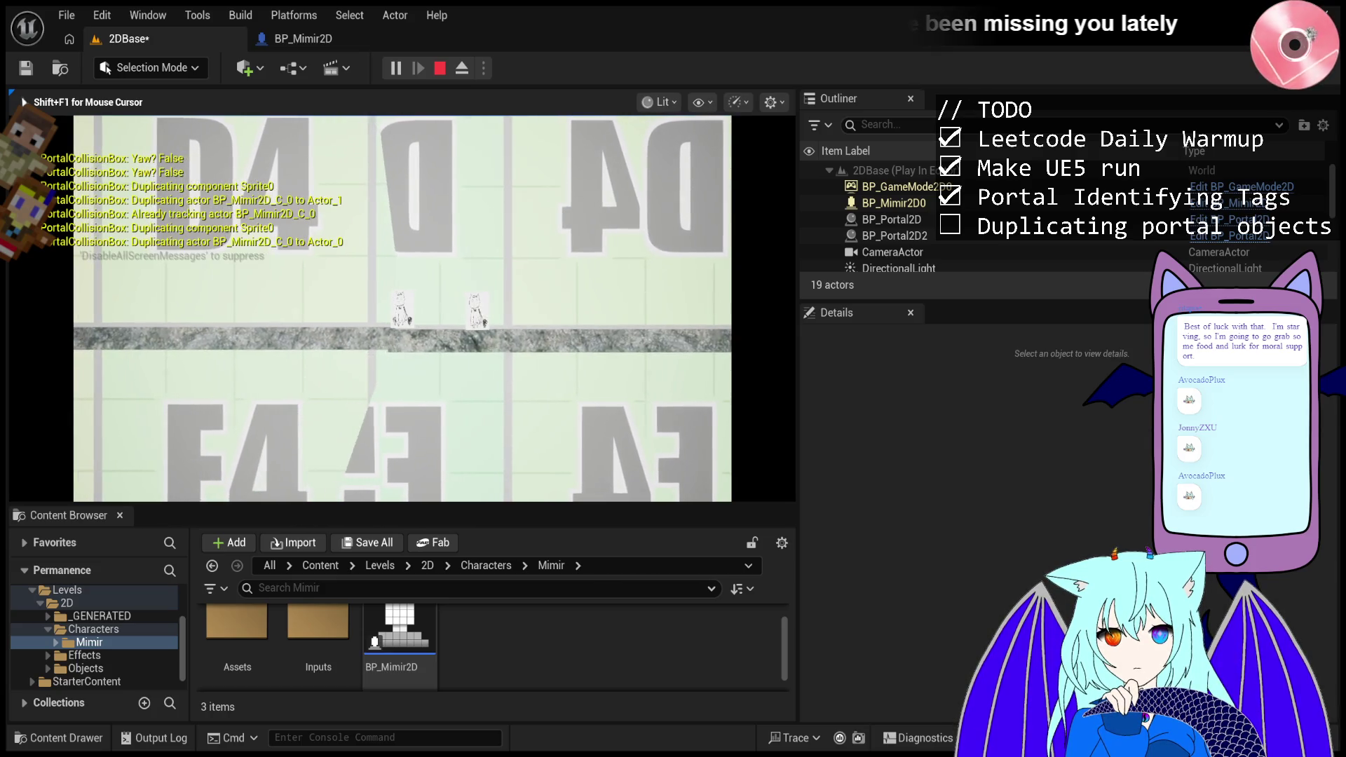
key(Escape)
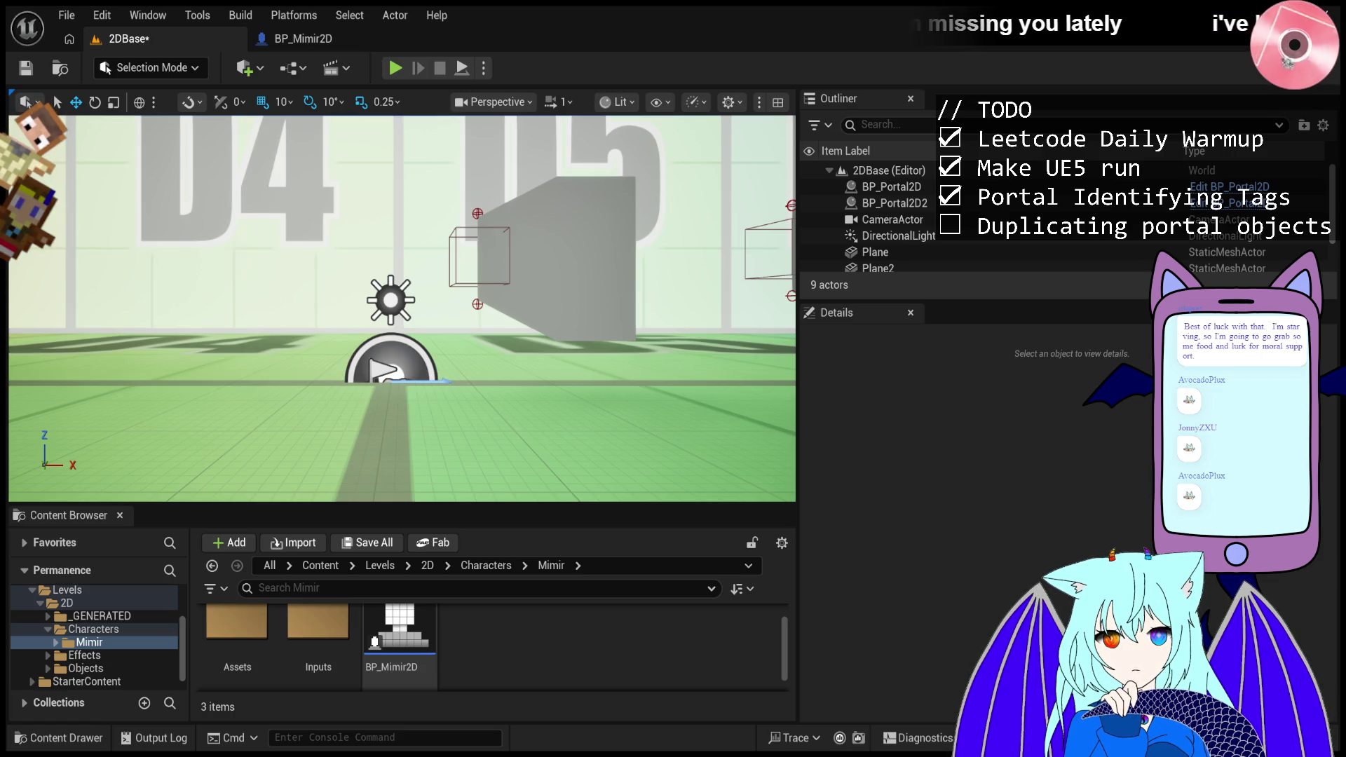
scroll(586, 435, down, 5)
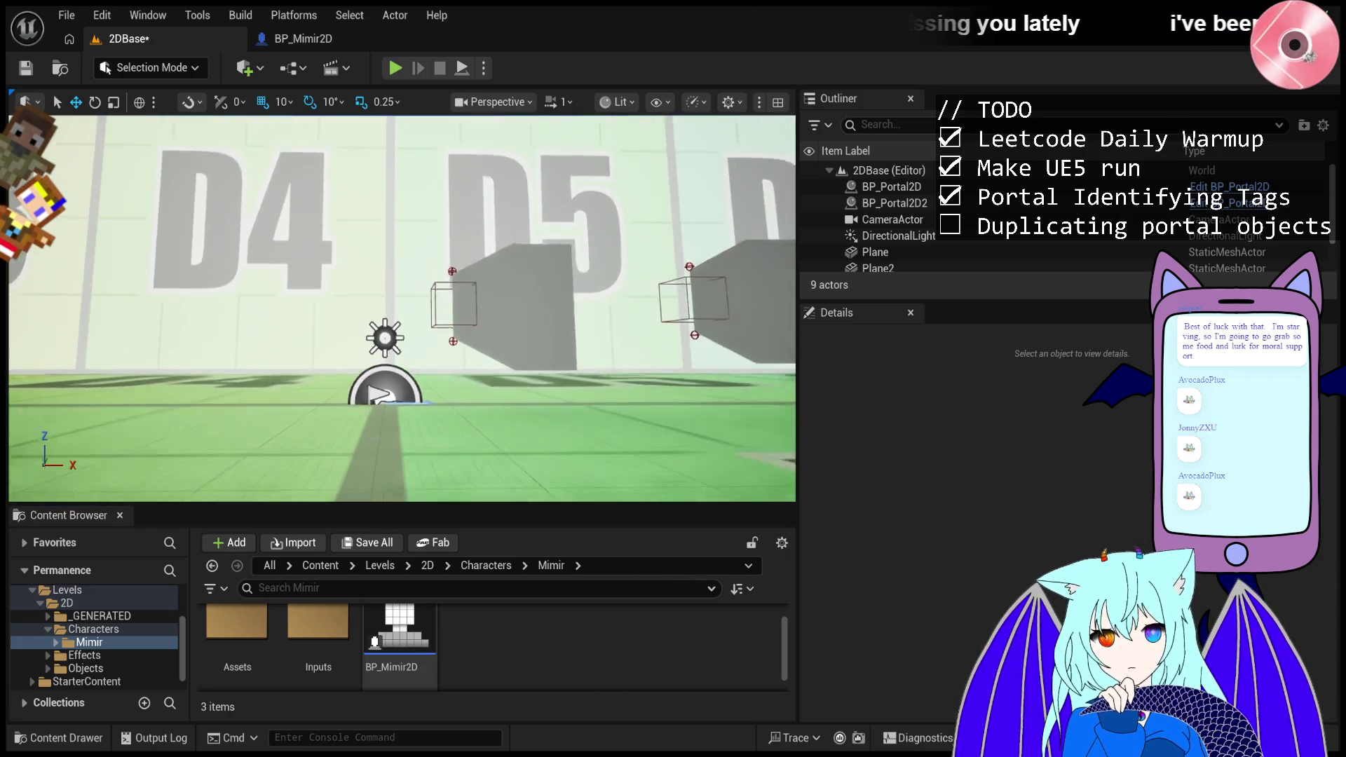
- Move BP_Portal2D2 to X -460, set its Z rotation to -90, and lower it slightly
click(491, 295)
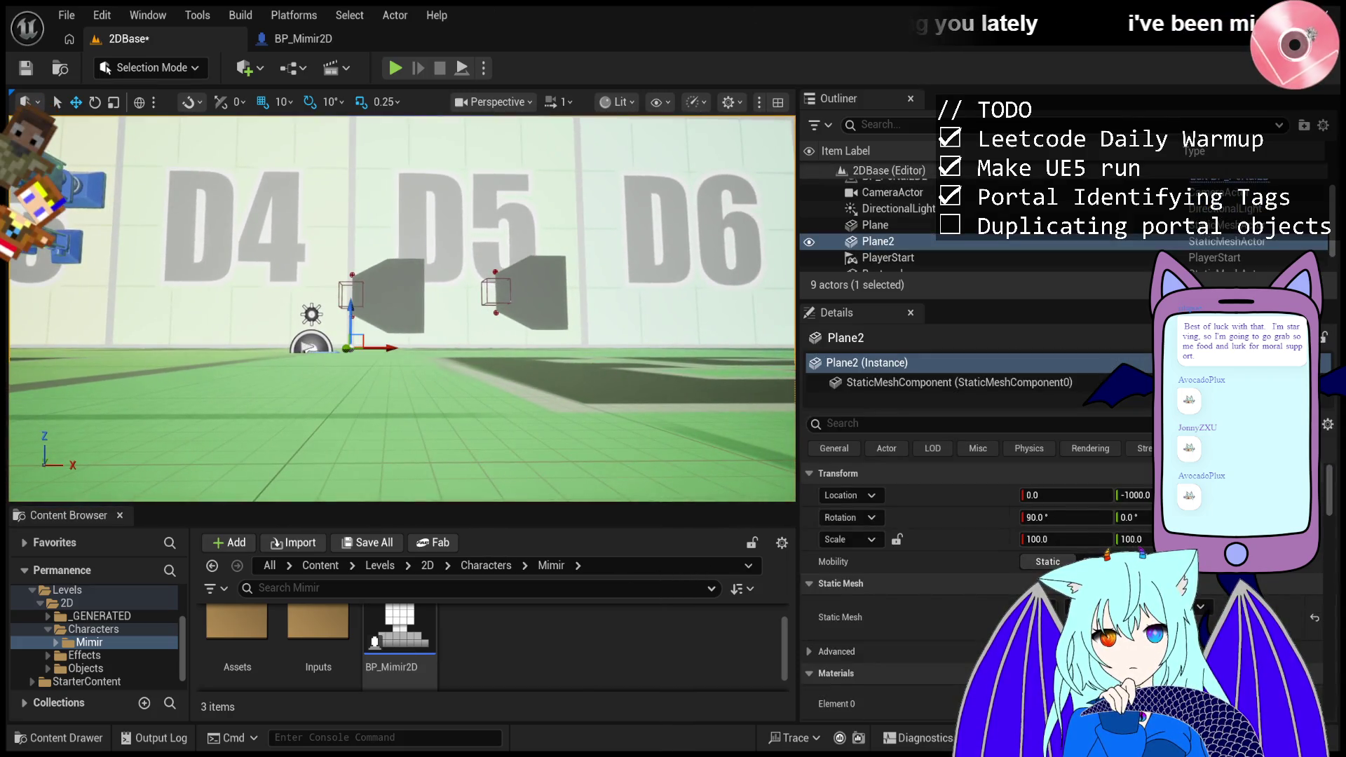
click(511, 289)
drag(537, 292, 184, 290)
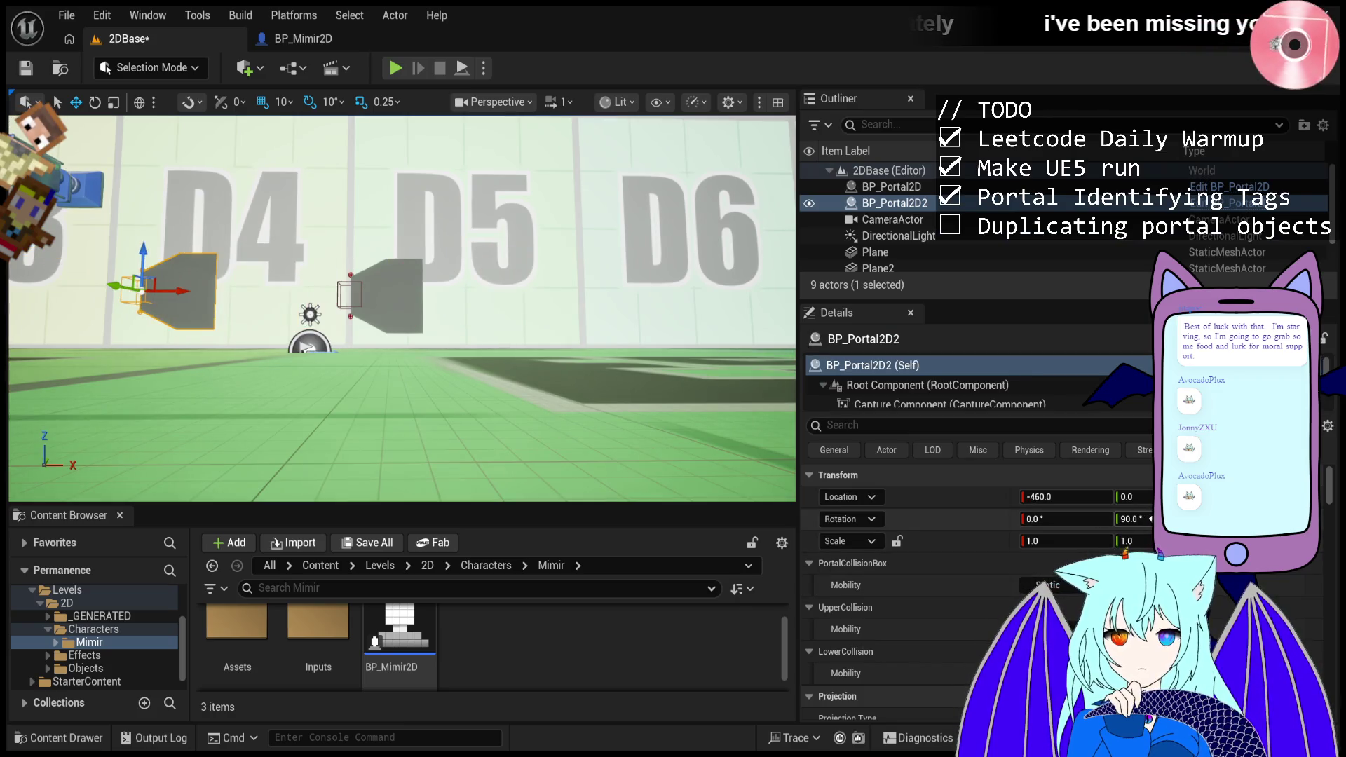
click(1132, 519)
text(-90)
key(Return)
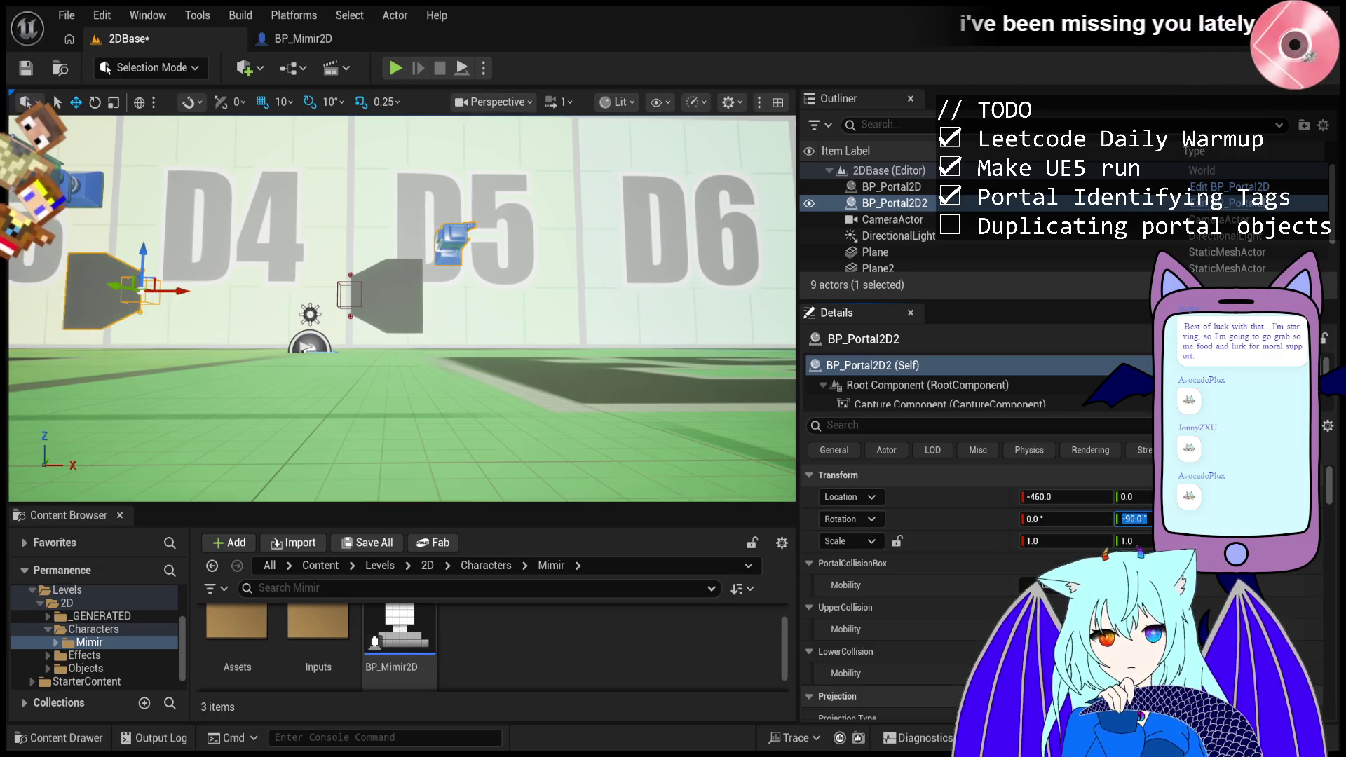
drag(141, 256, 141, 263)
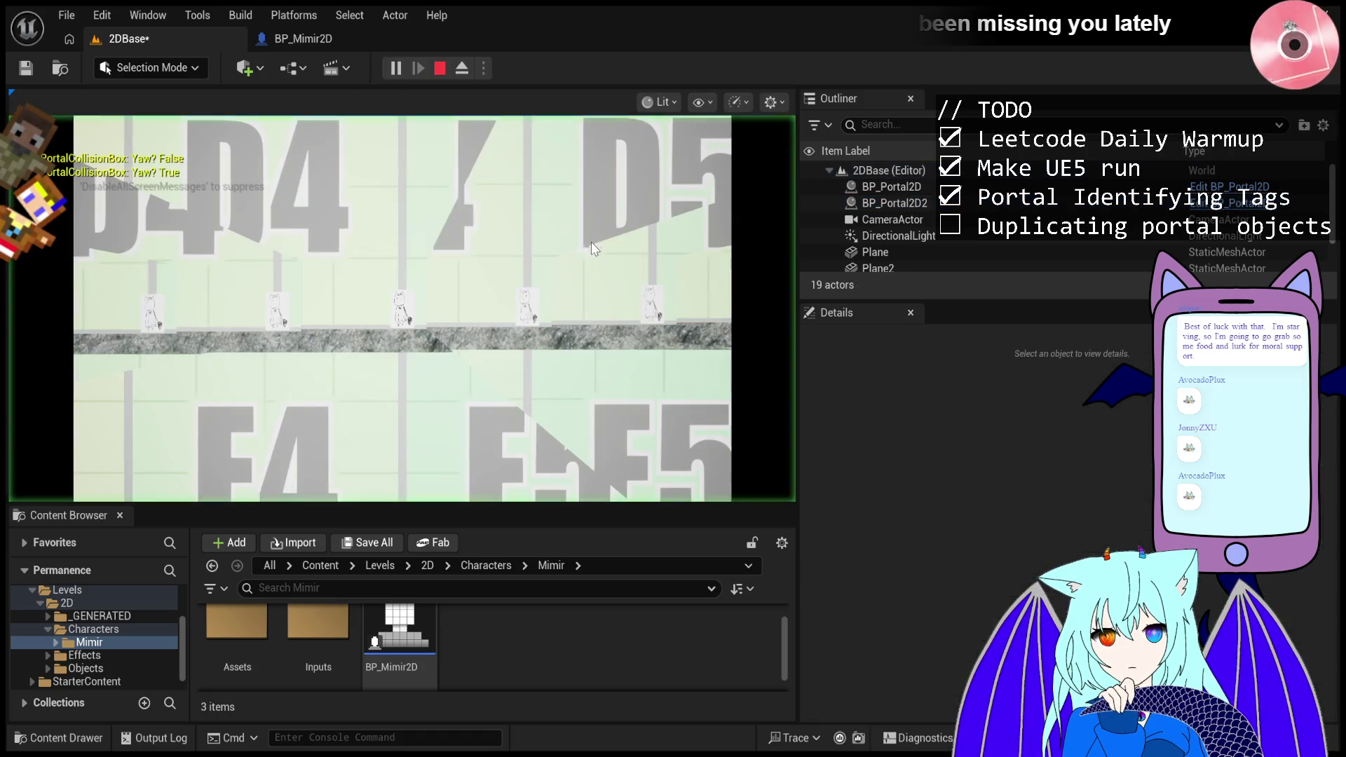
- Play the level, walk Mimir with D and A through the moved portals, then exit with Esc
click(395, 68)
key(d)
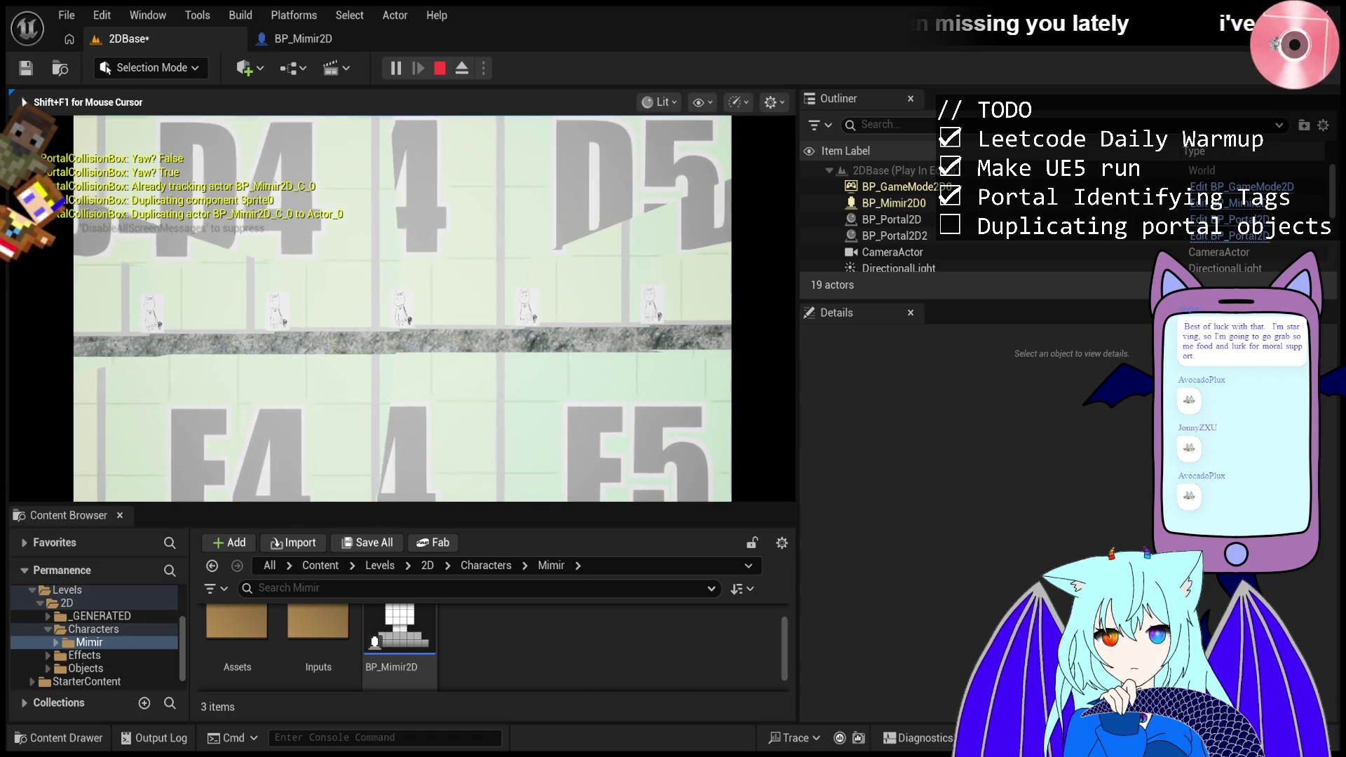
key(d)
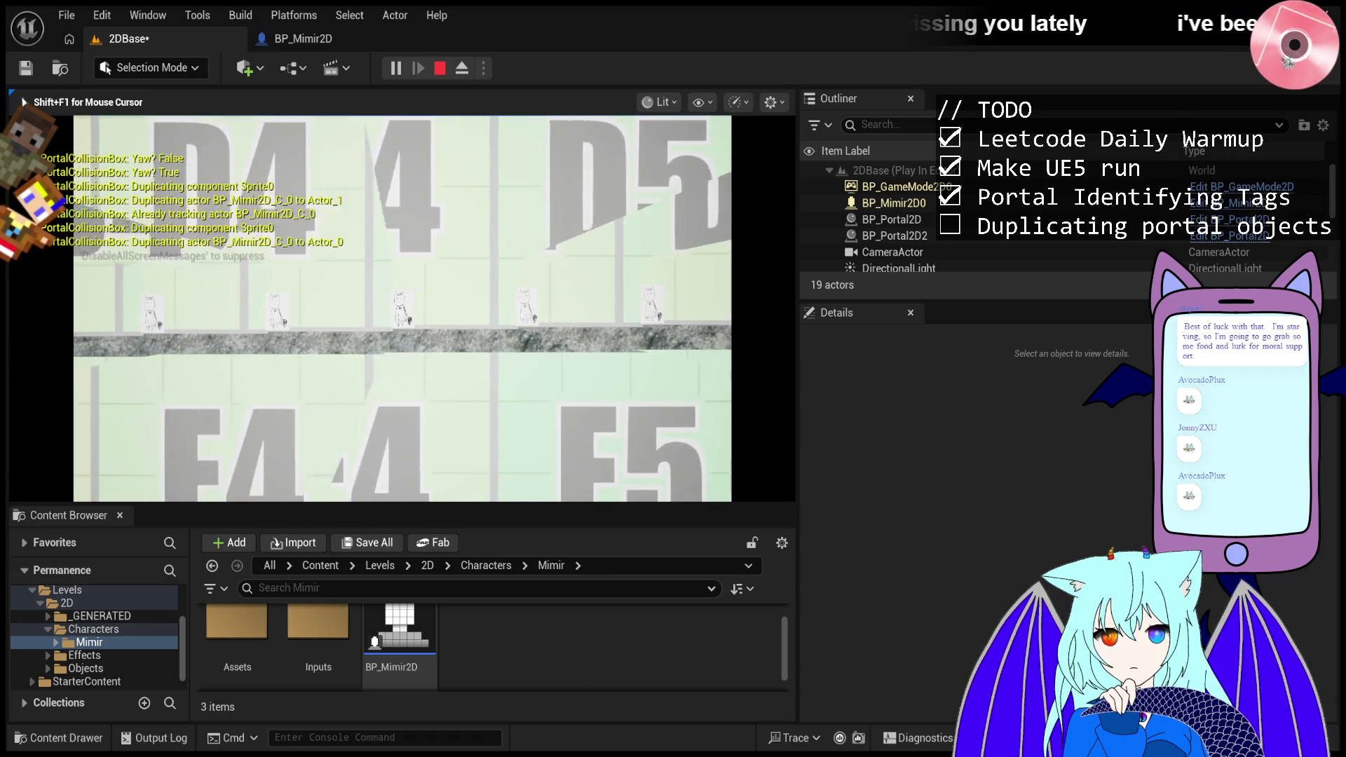
key(a)
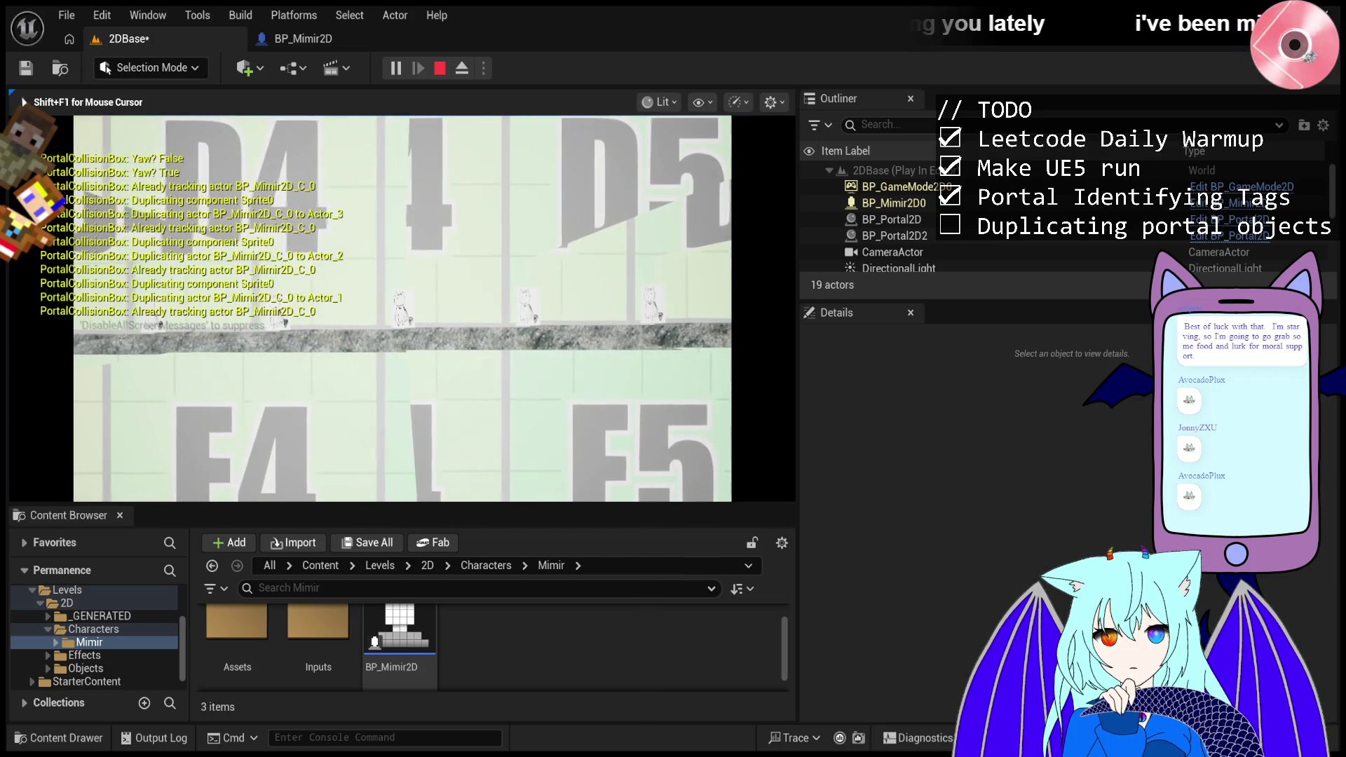
key(a)
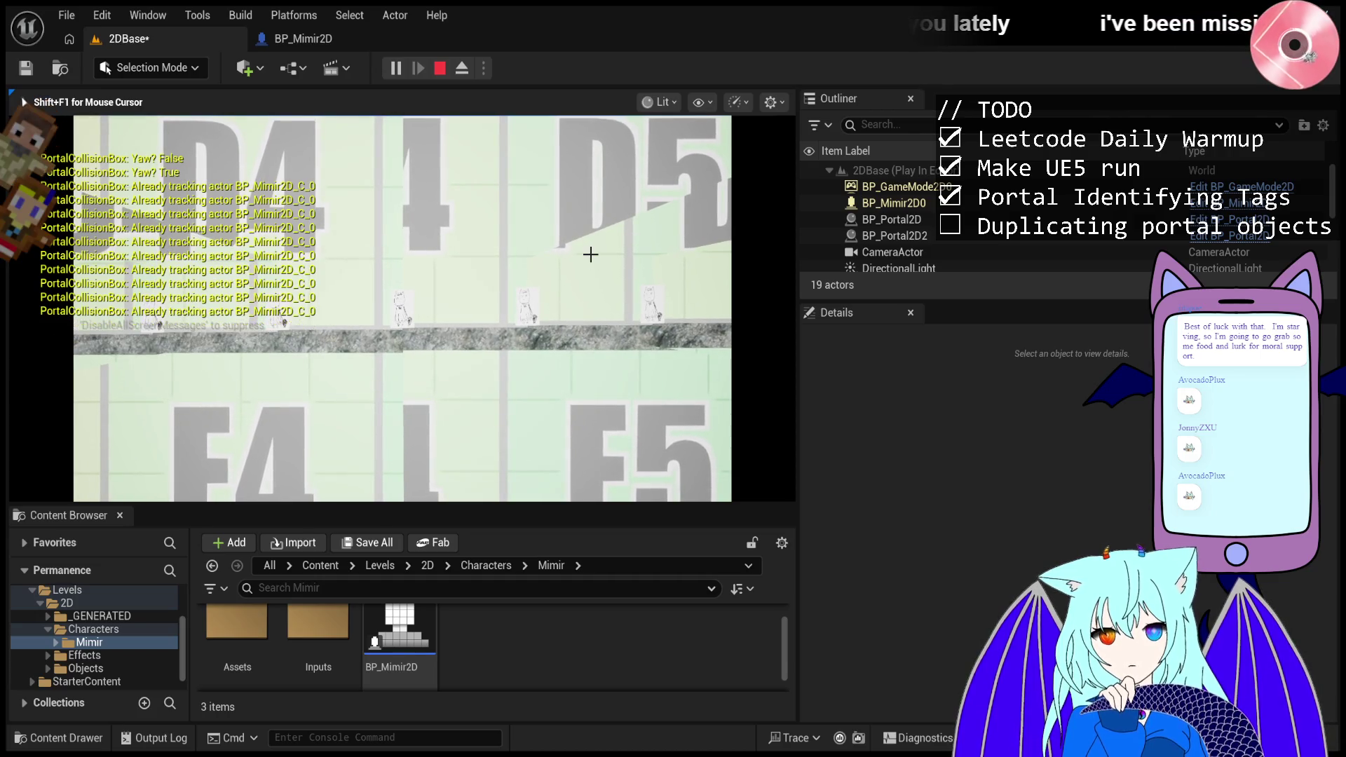
key(Escape)
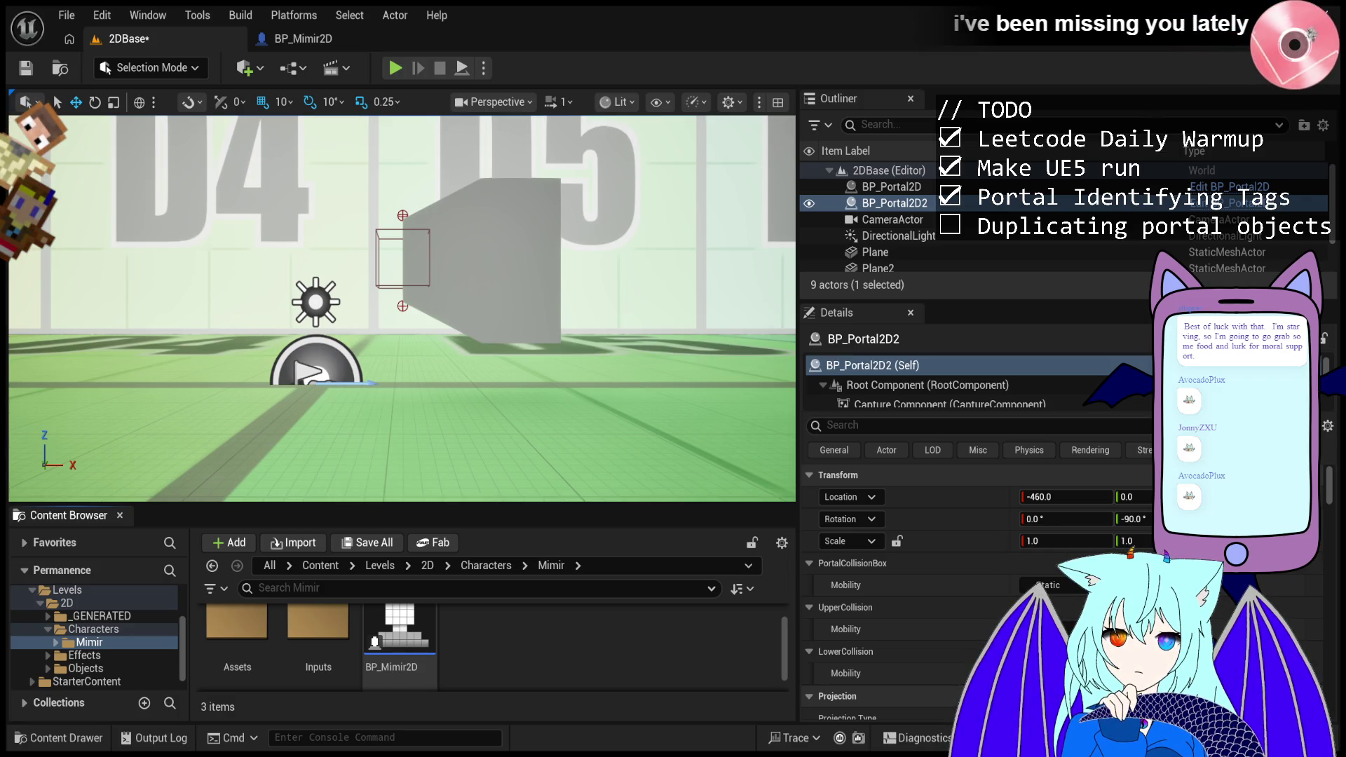
- Start, stop and restart a playtest, then end it with Esc
click(396, 68)
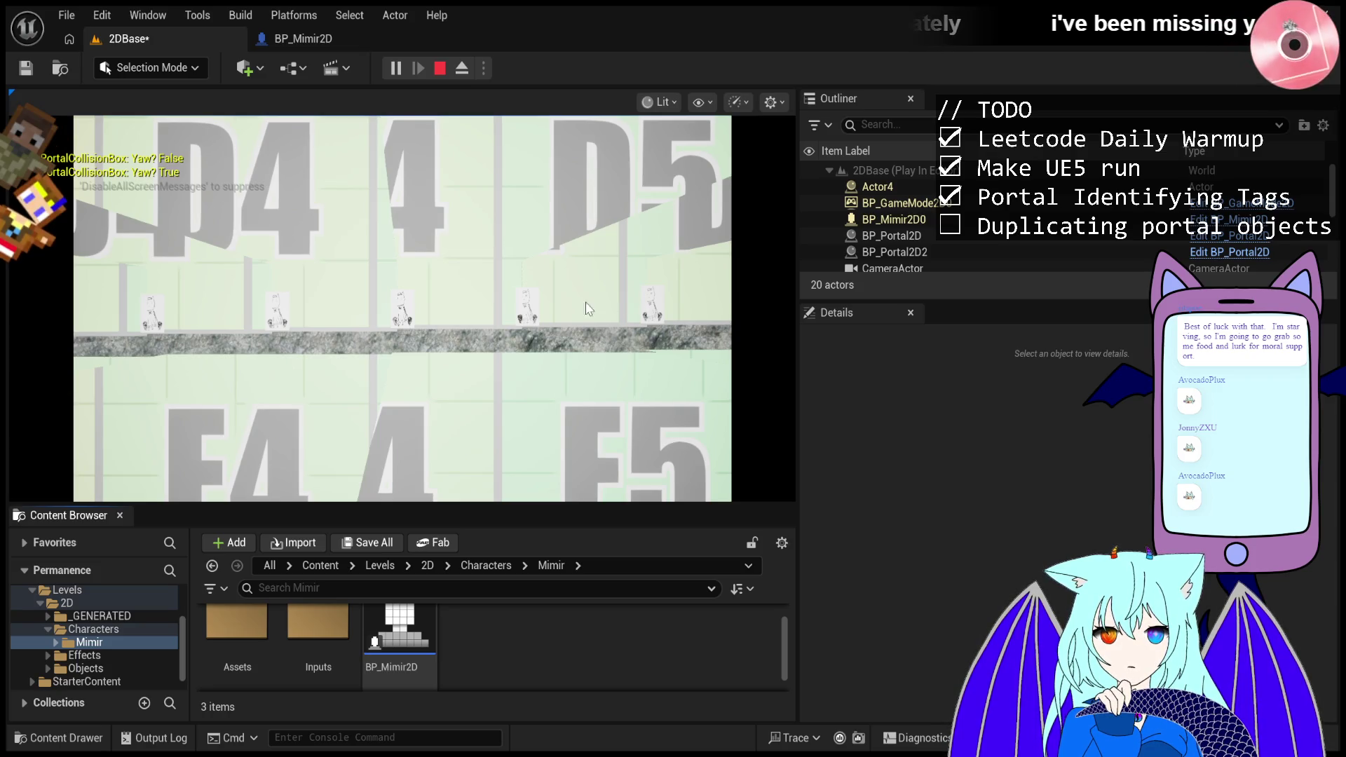
click(440, 68)
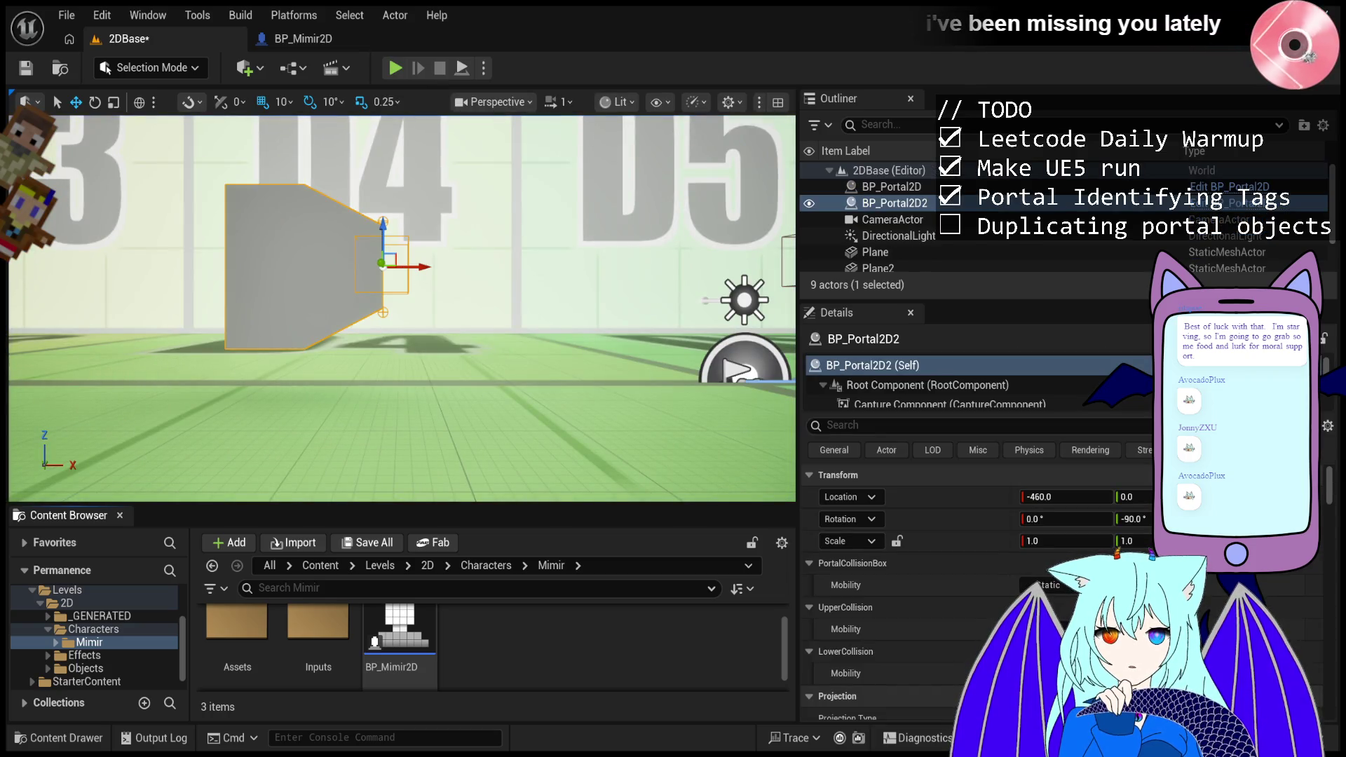
click(394, 68)
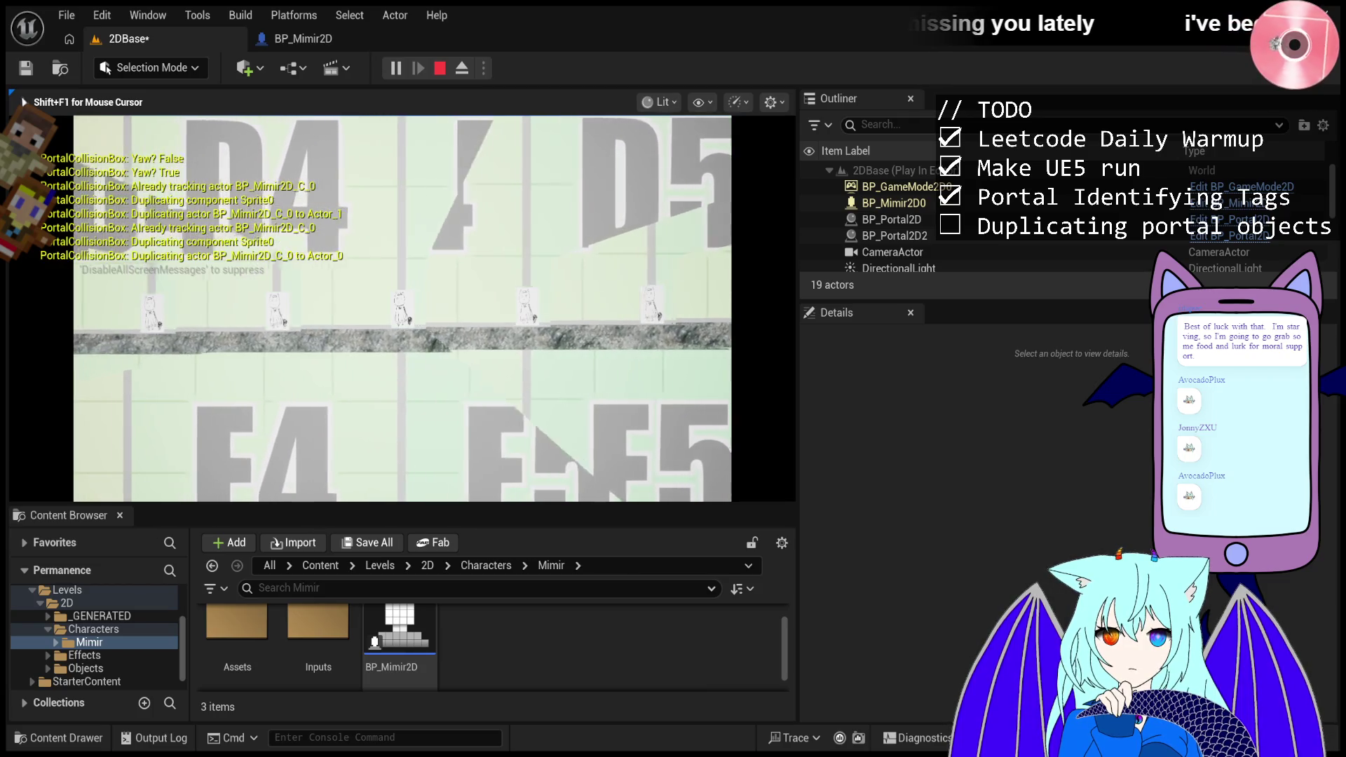
key(Escape)
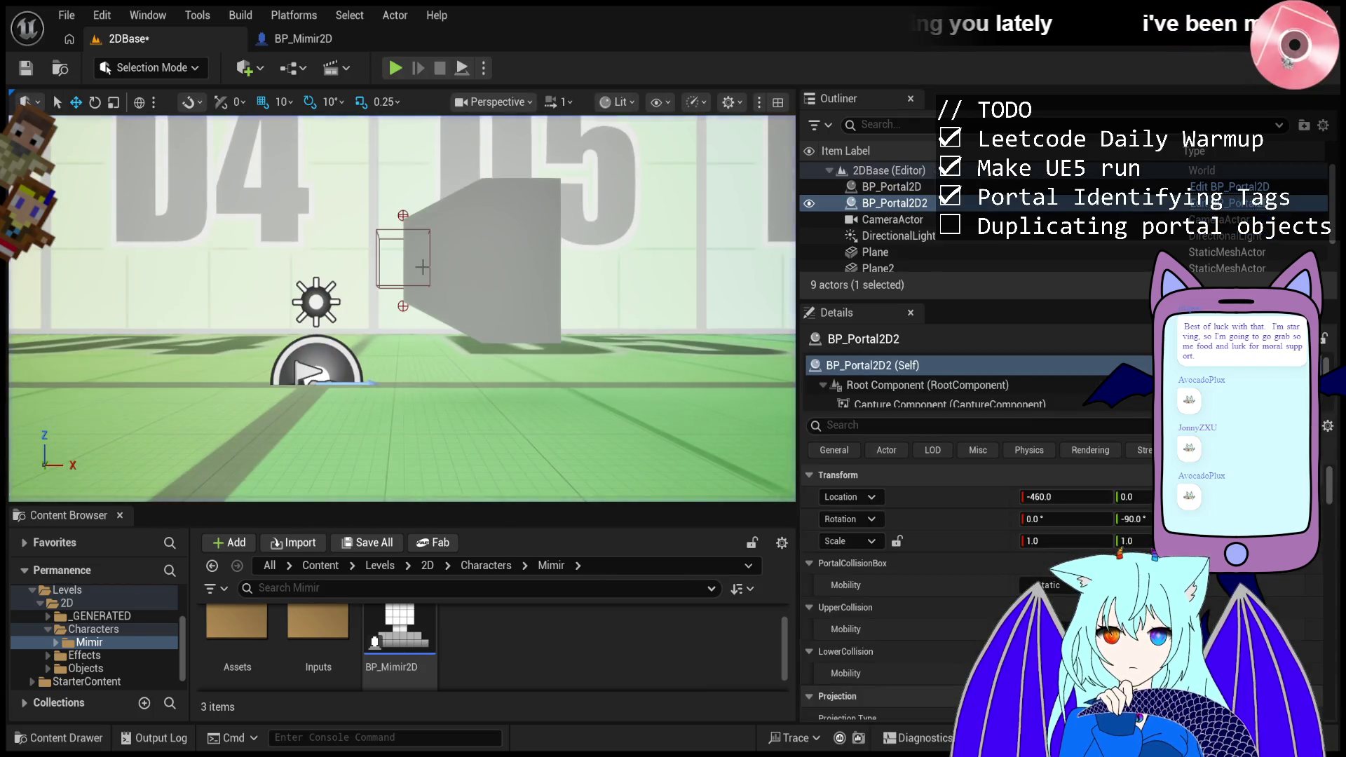
- Focus BP_Portal2D2, undo its move back right of the first portal, select Plane2, and replay
key(f)
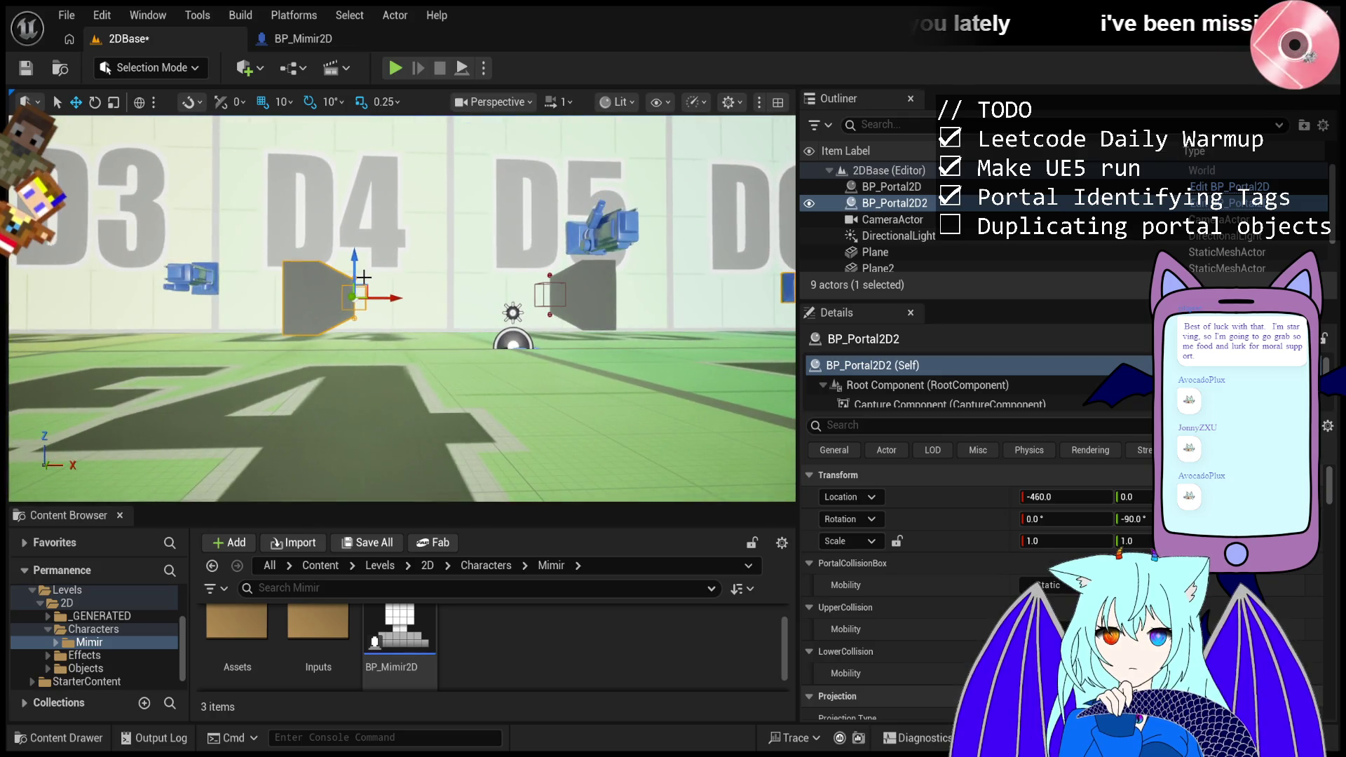
key(ctrl+z)
key(ctrl+z)
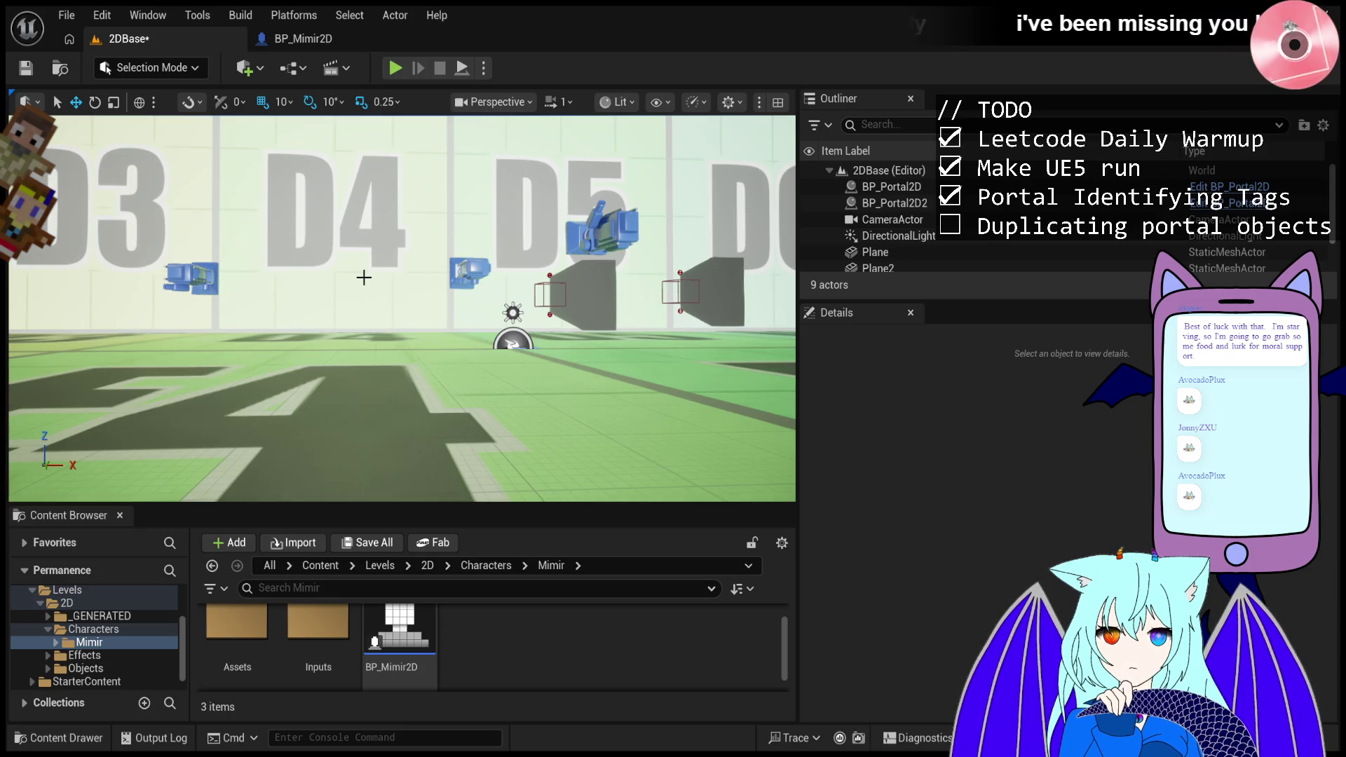
click(402, 284)
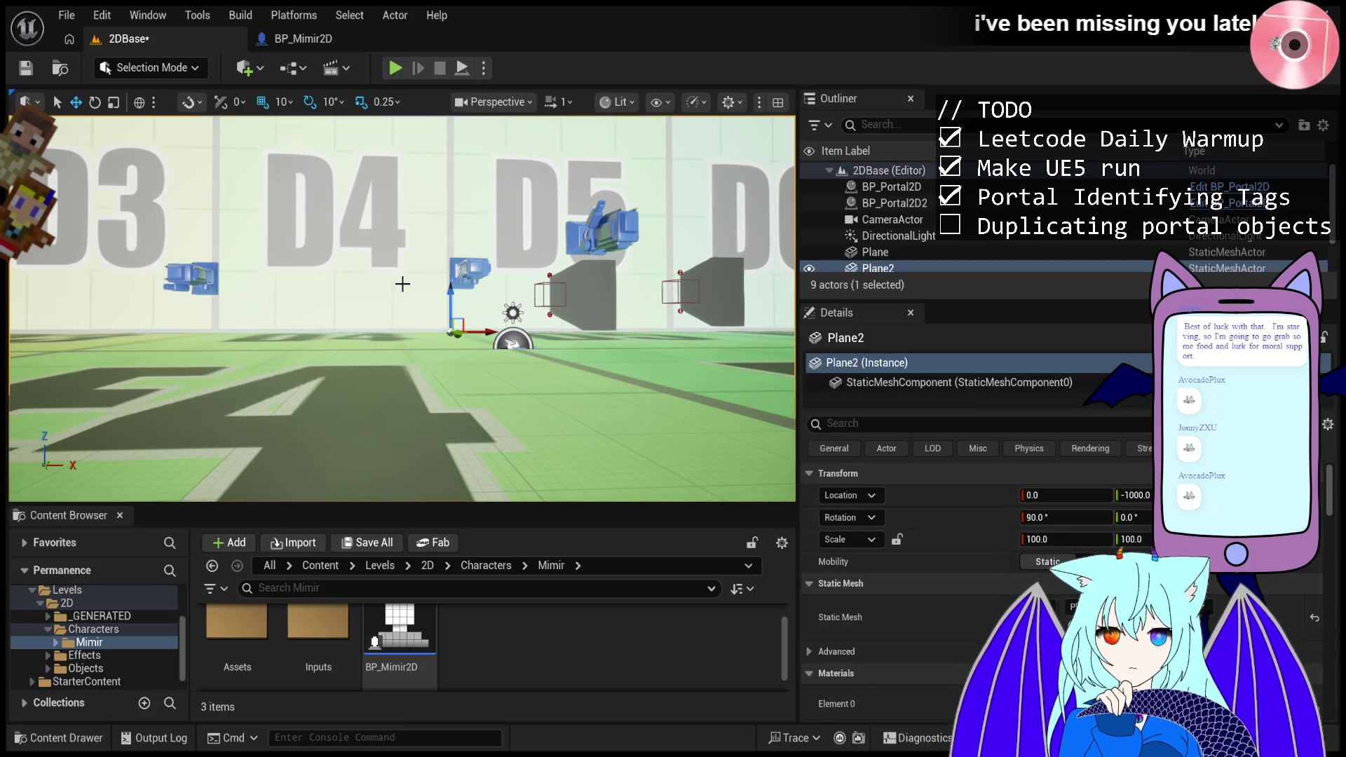
click(393, 68)
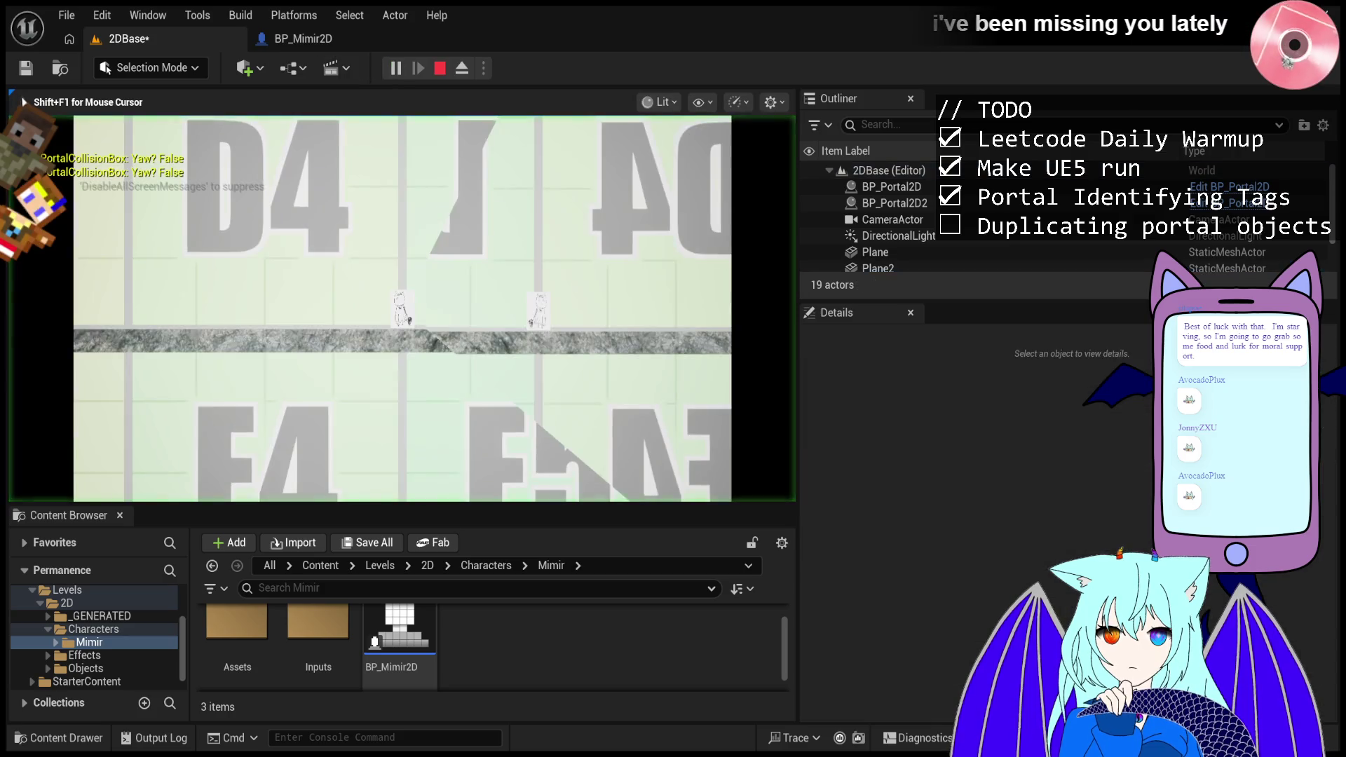
- Walk Mimir right through the portal, then select BP_GameMode2D0 in the Outliner
key(d)
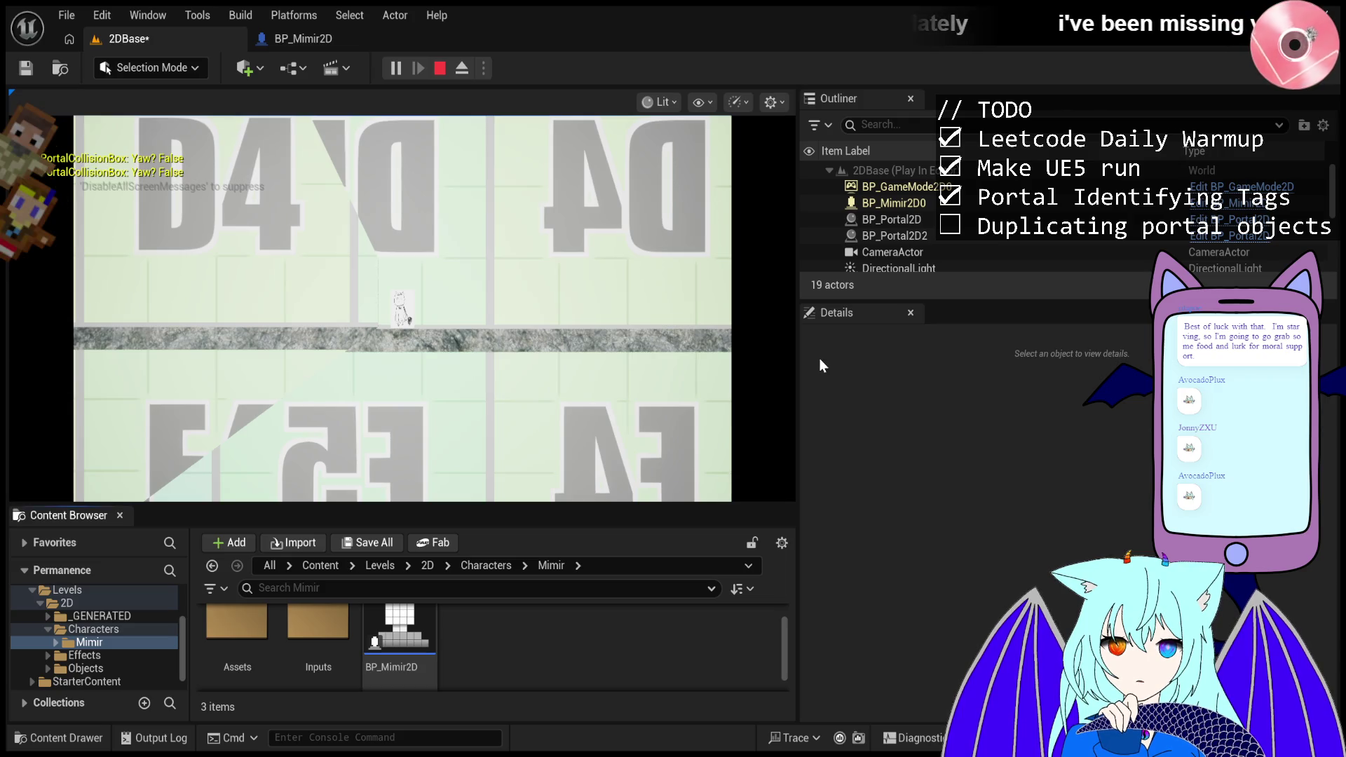
click(915, 188)
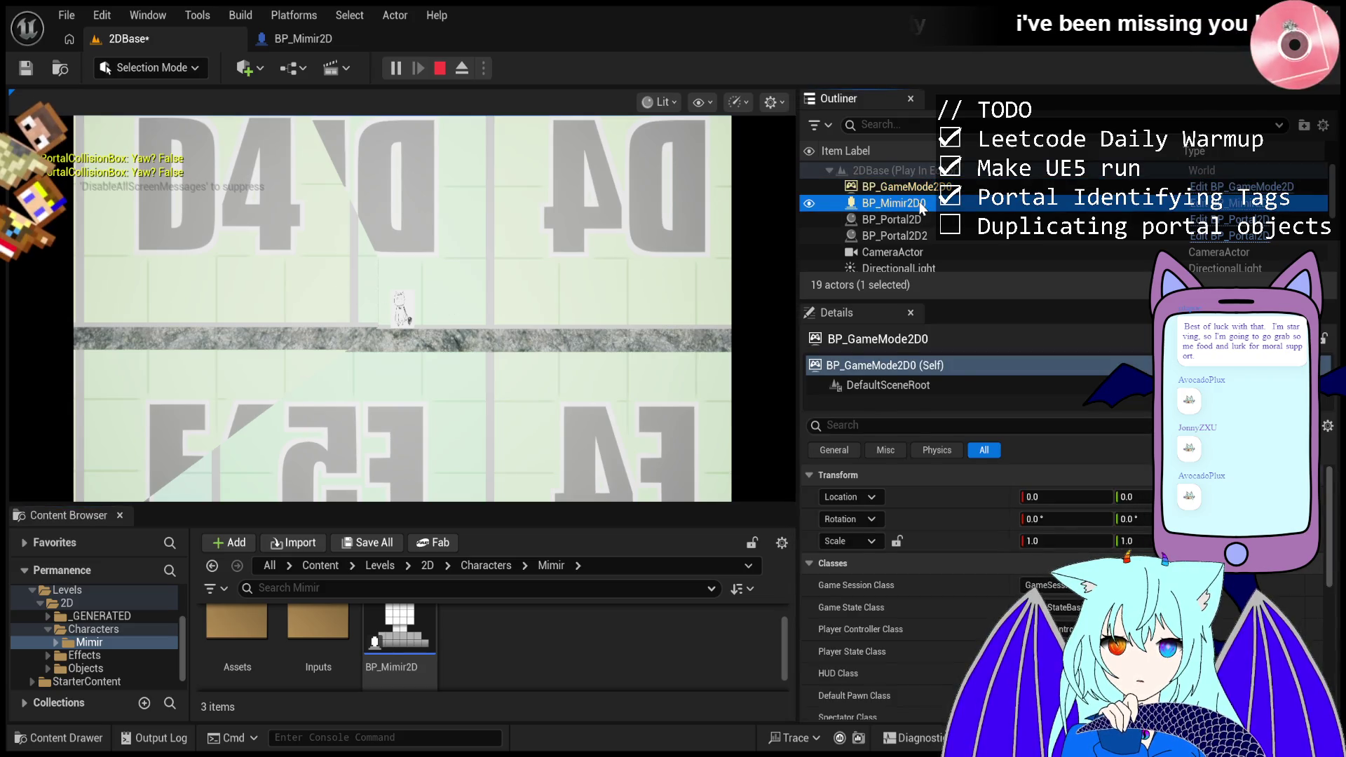
- Inspect Mimir, BP_Portal2D, the game mode and the camera actor in the Outliner
click(920, 204)
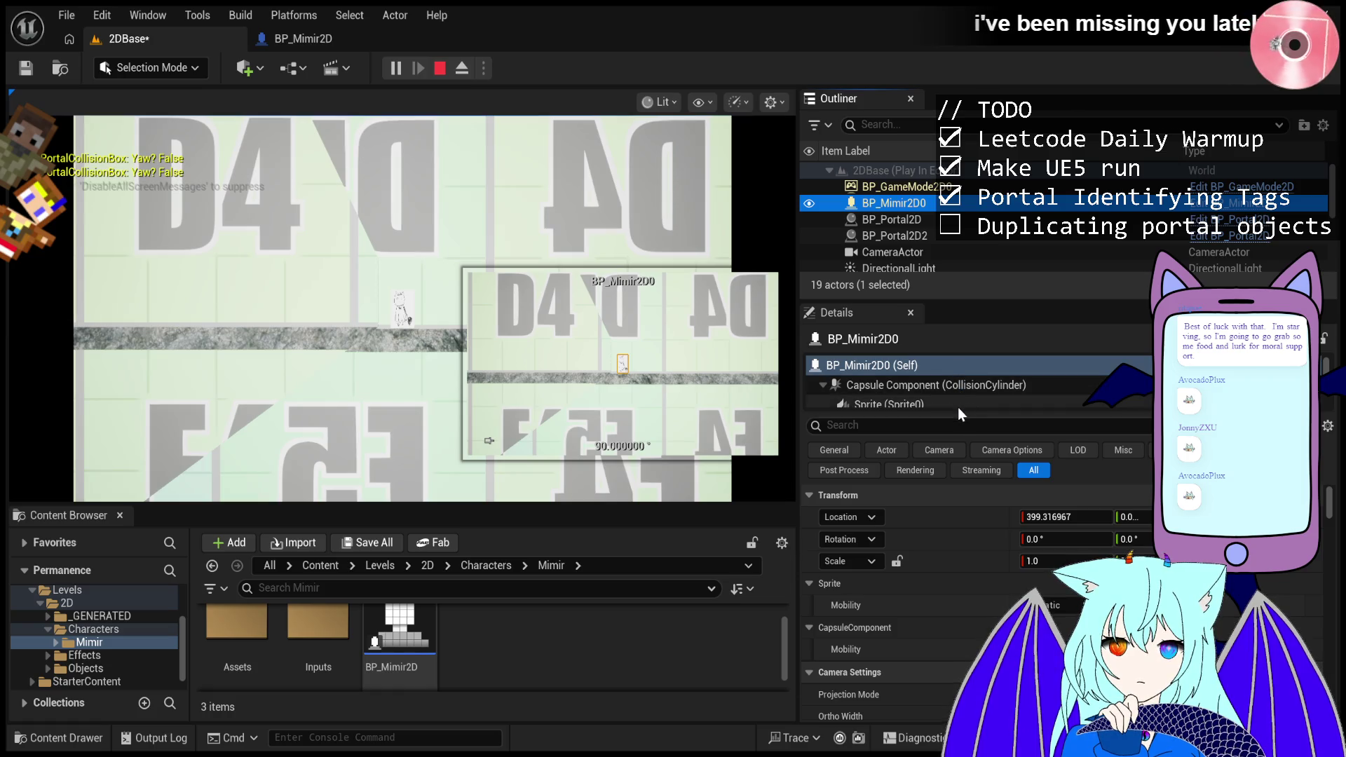
click(947, 220)
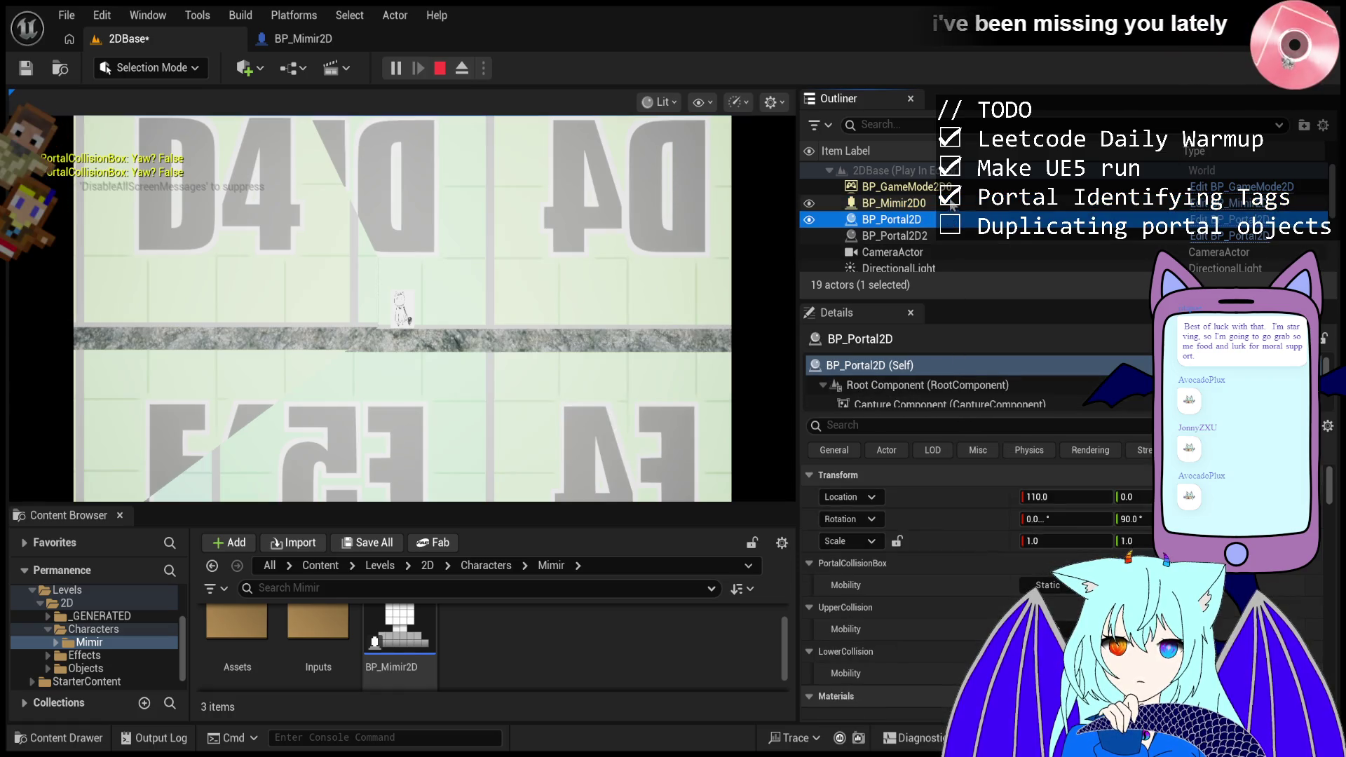
click(950, 186)
click(954, 204)
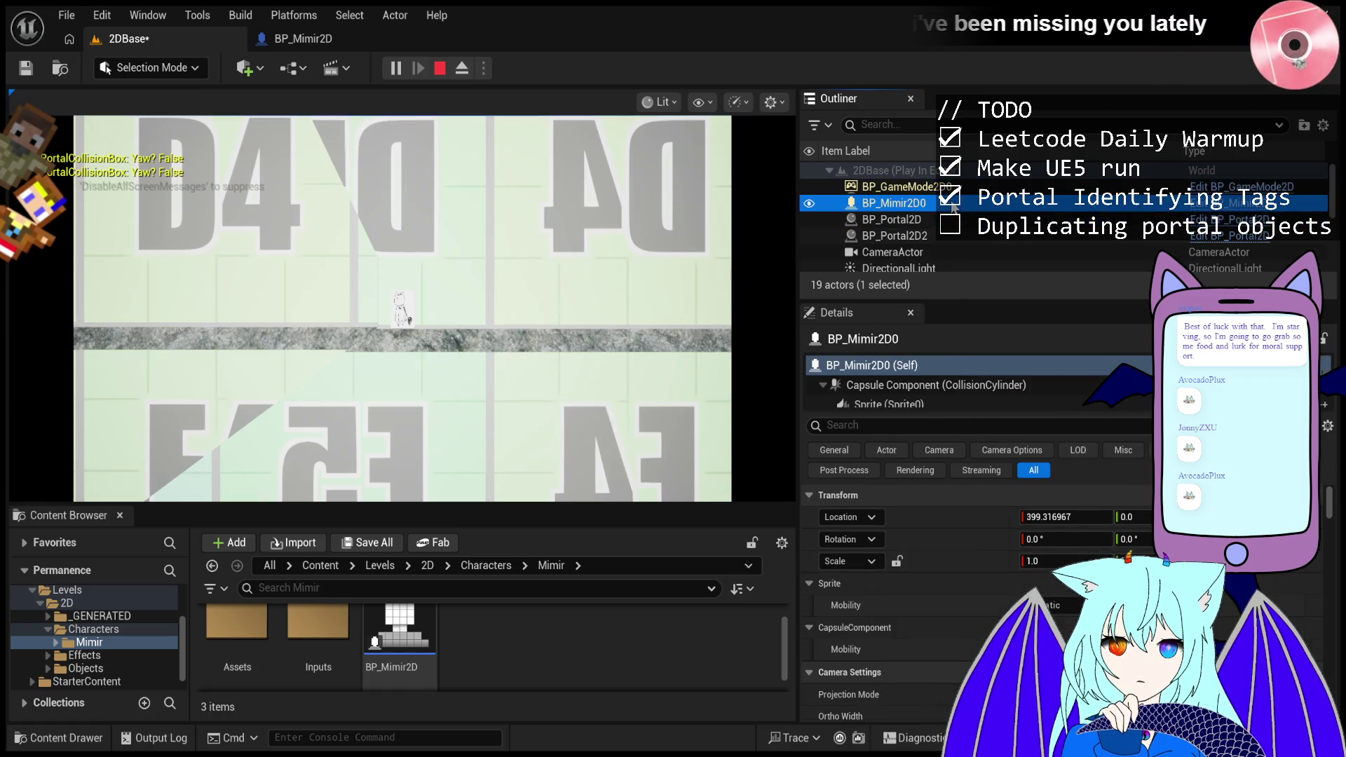
click(927, 253)
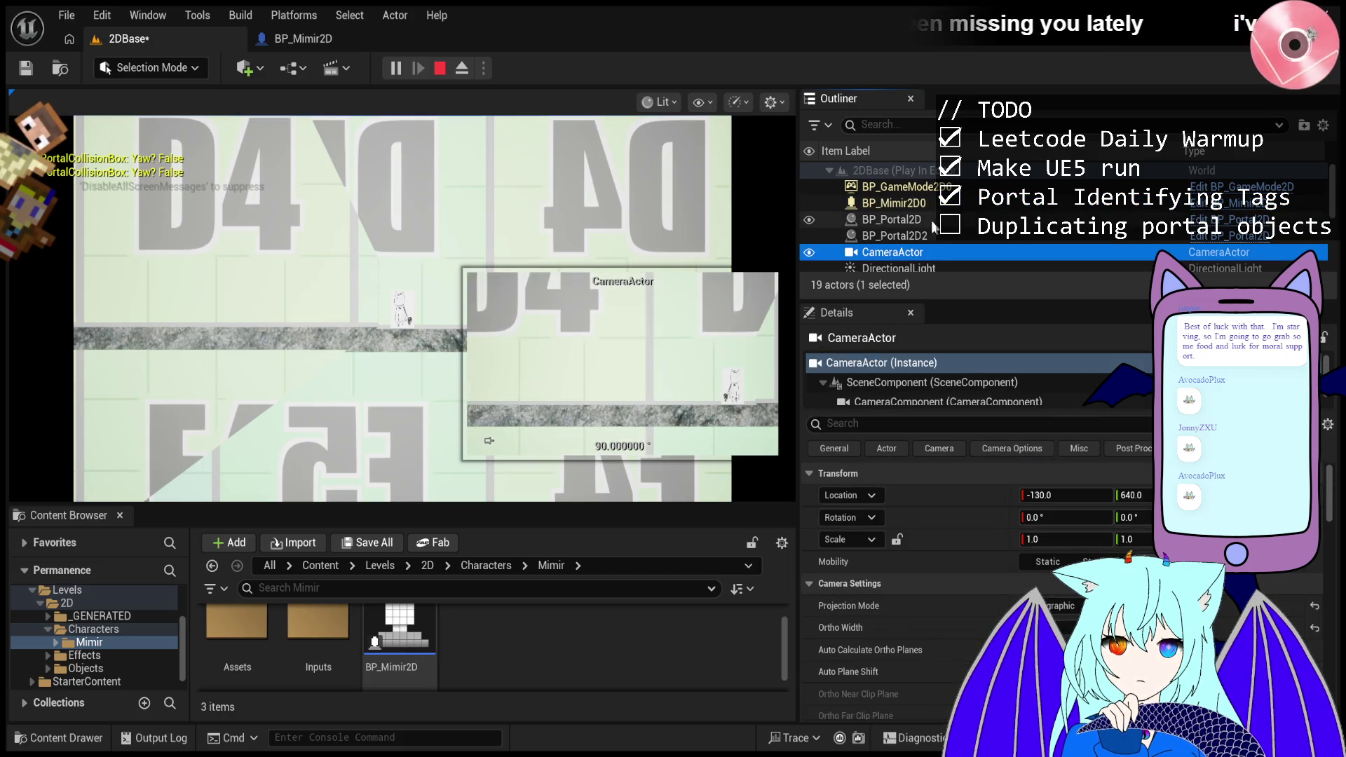
click(937, 207)
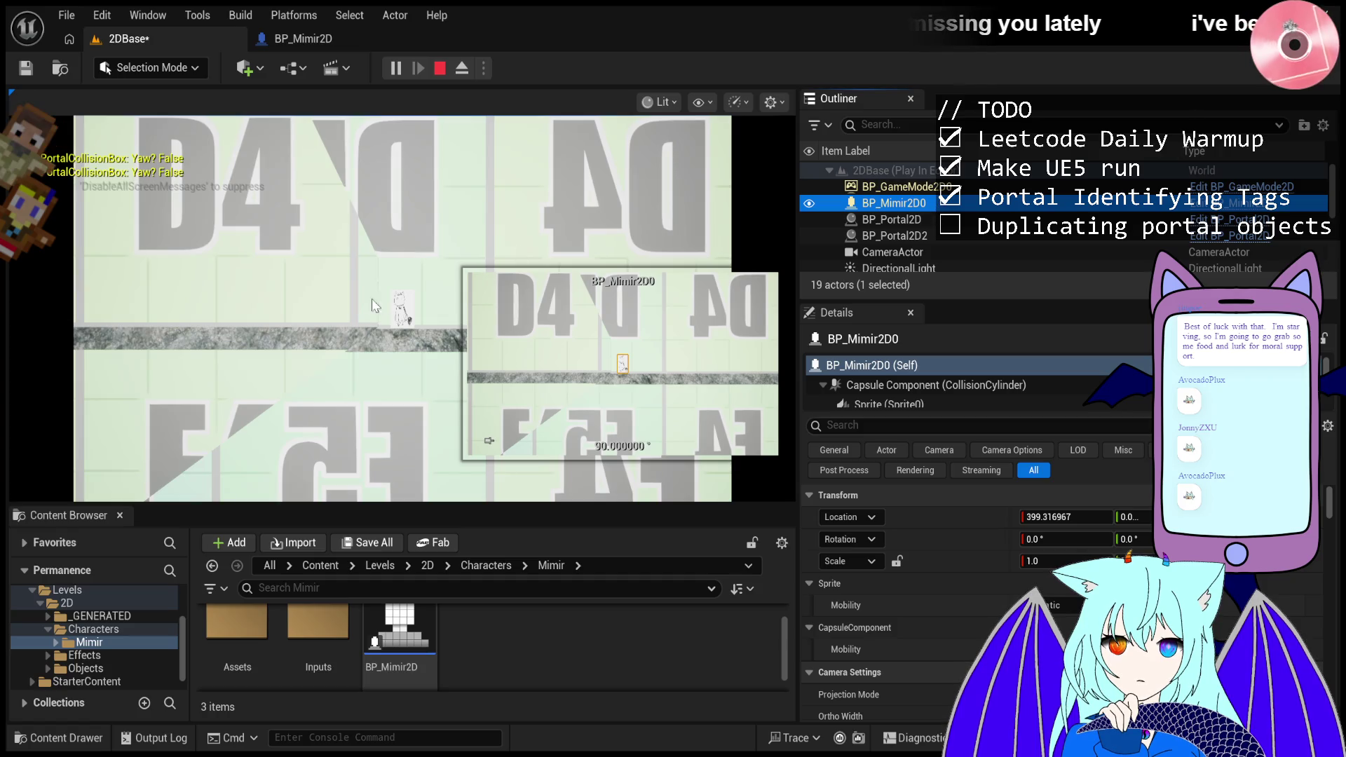
- Walk Mimir left then right to spawn the Actor3 copy, and select it in the Outliner
click(384, 307)
key(a)
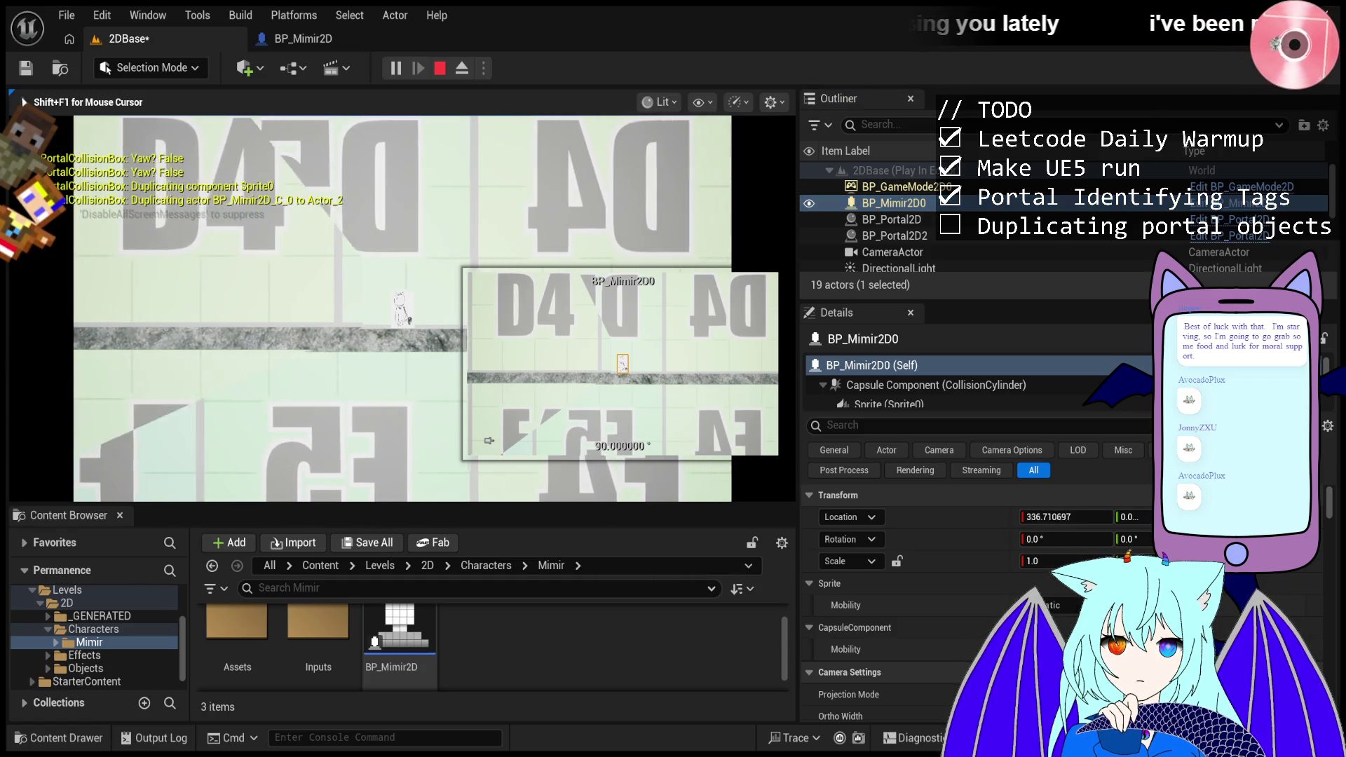
key(d)
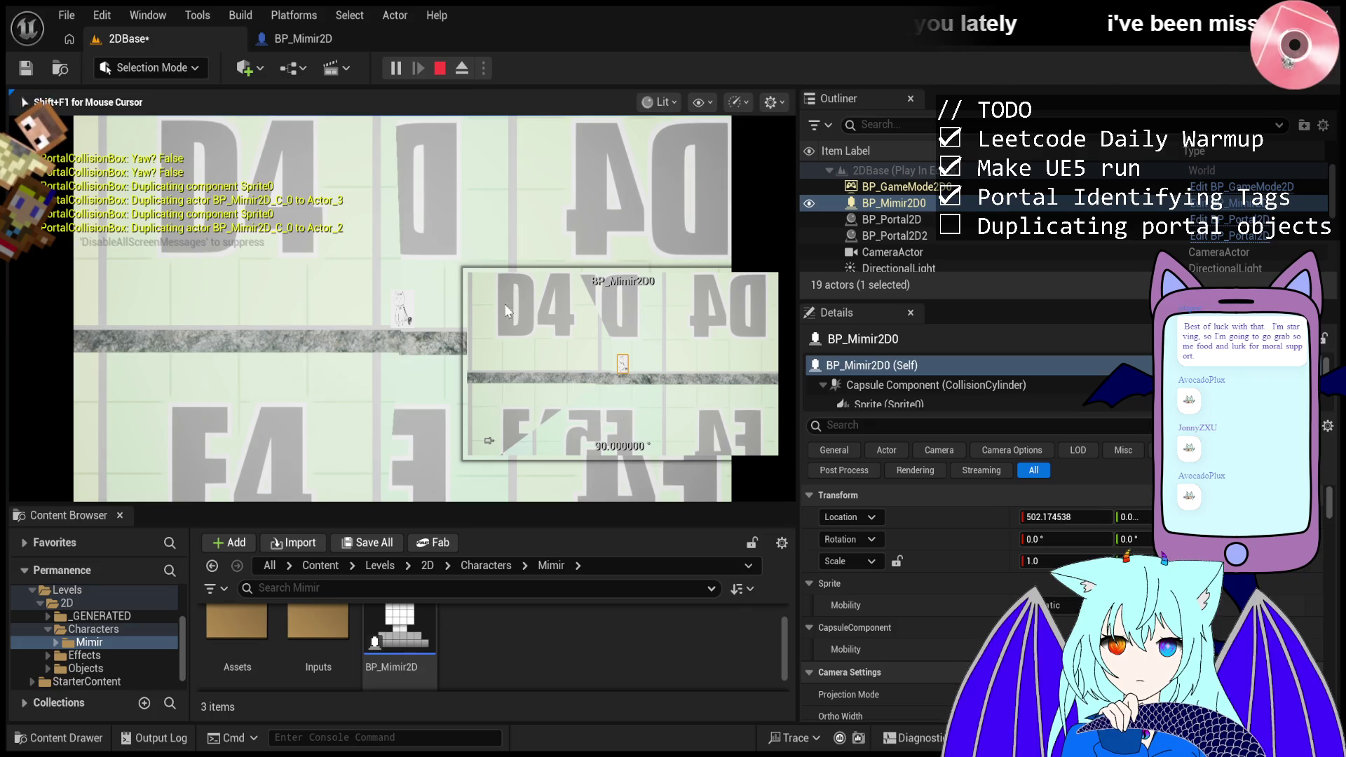
click(930, 187)
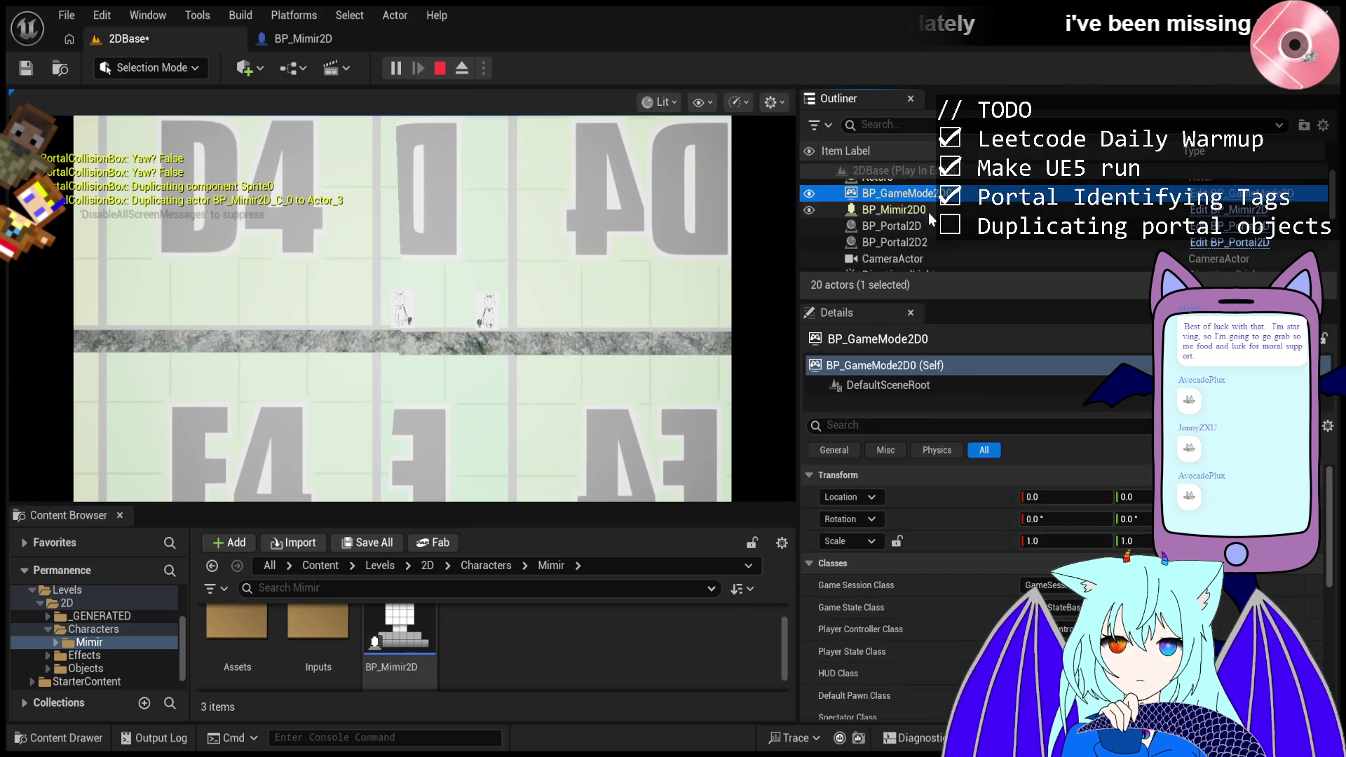
click(927, 174)
click(927, 184)
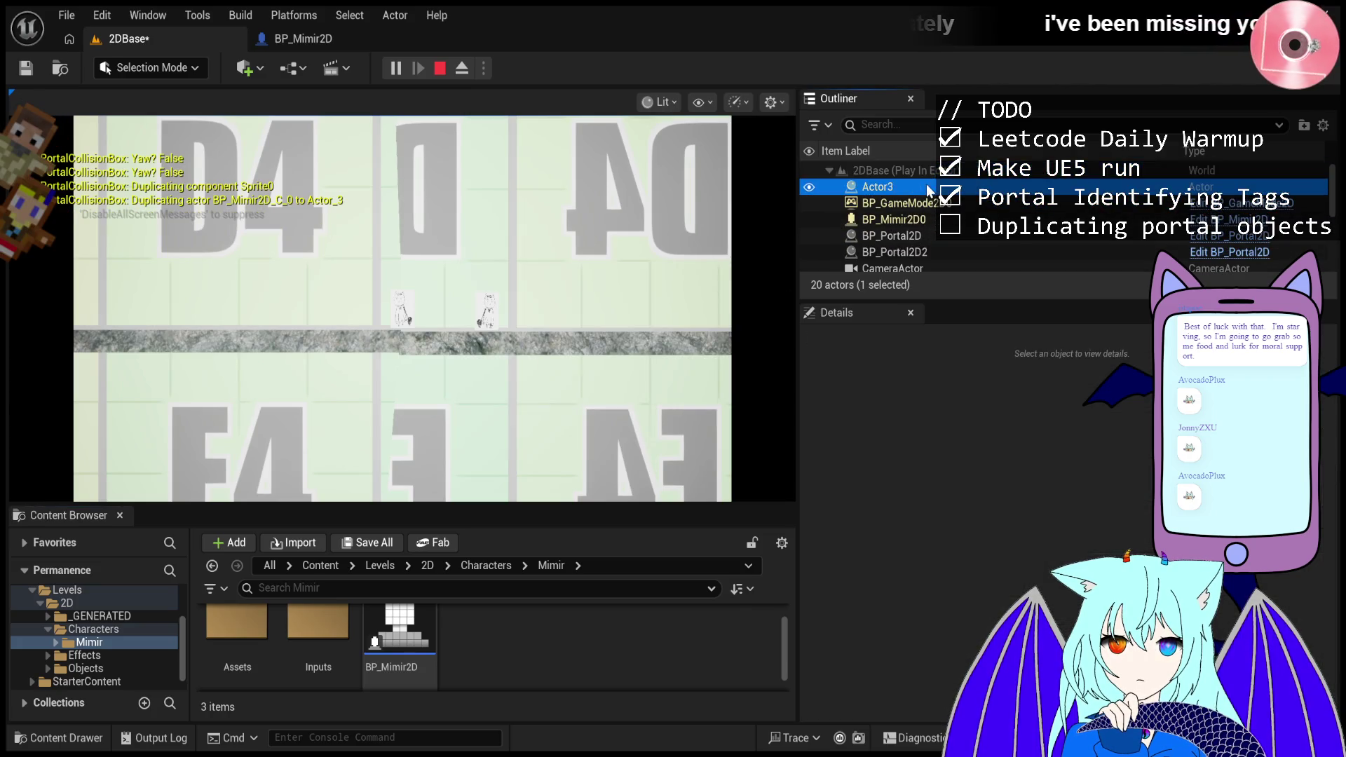
- Inspect Mimir's capsule and sprite components in Details, then stop the playtest
click(923, 223)
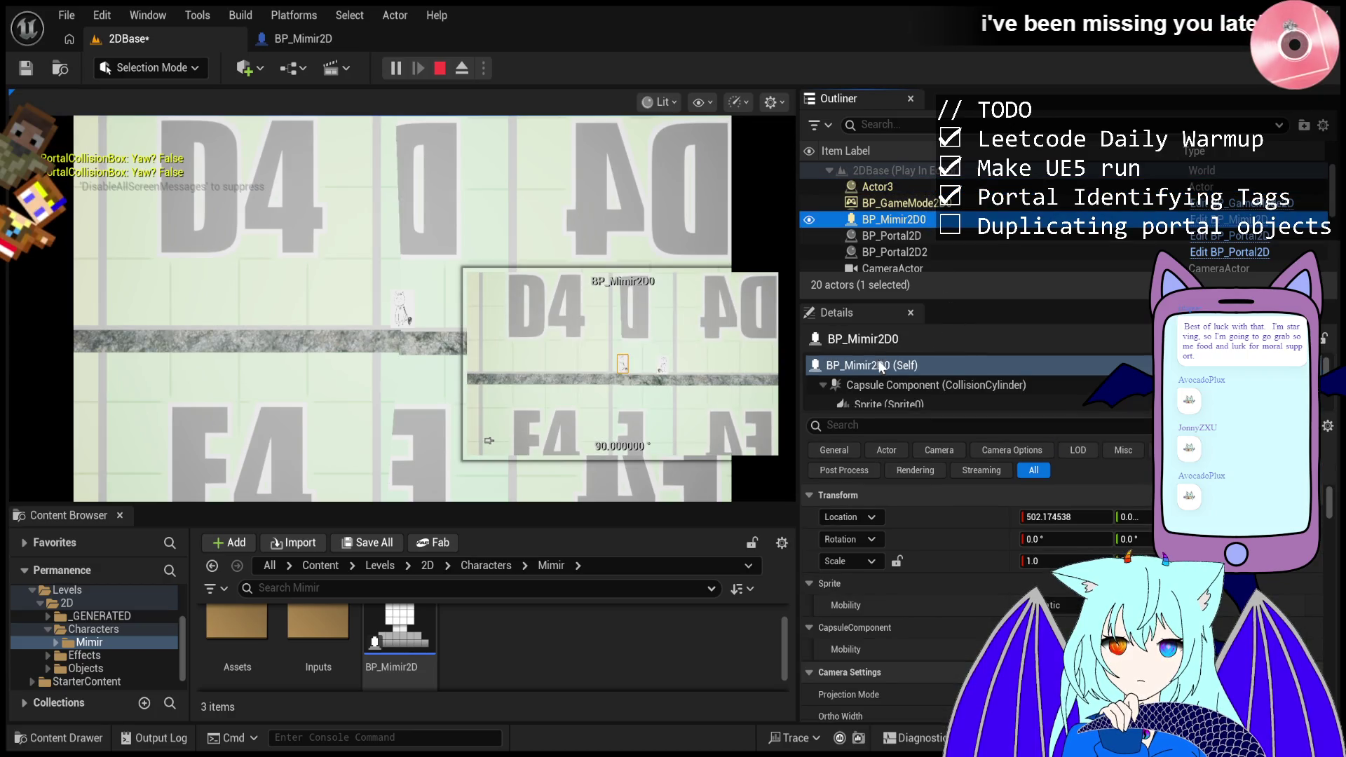
click(874, 391)
click(875, 401)
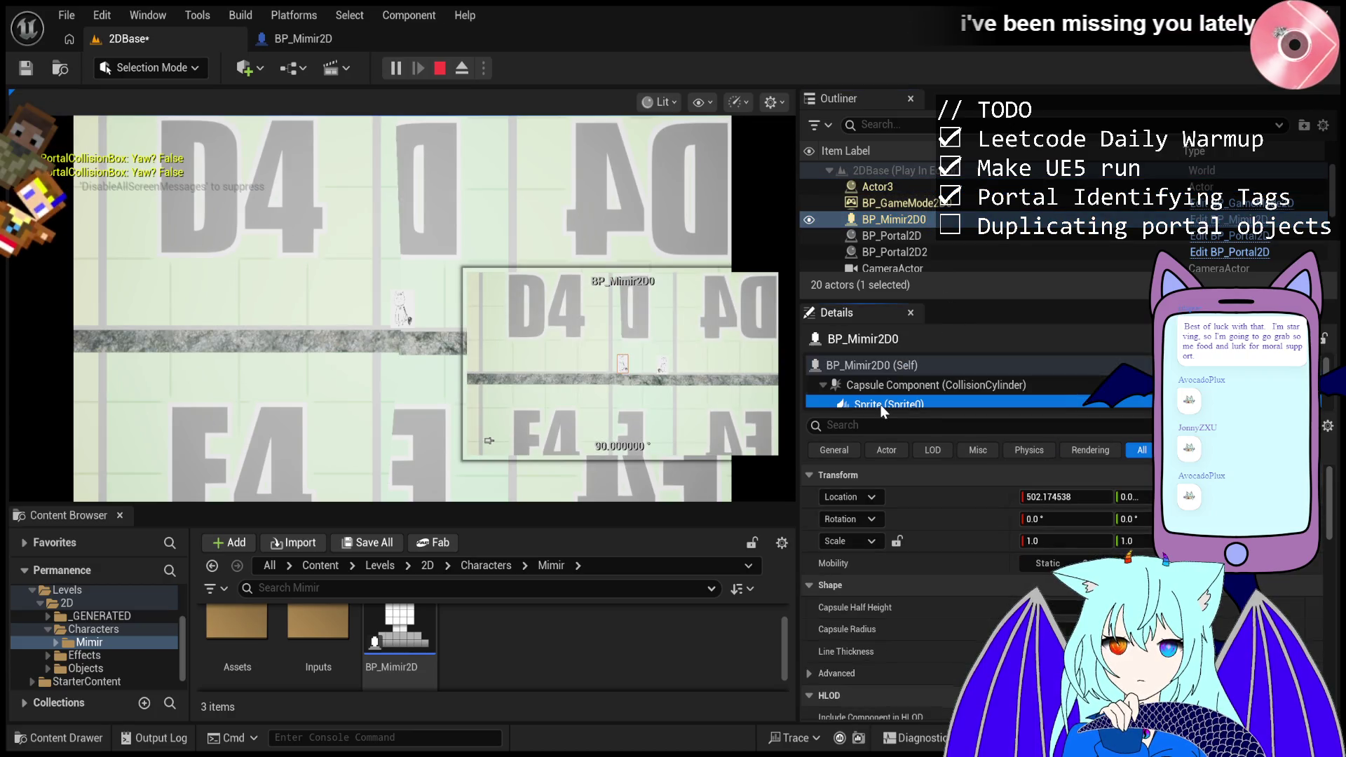
click(981, 364)
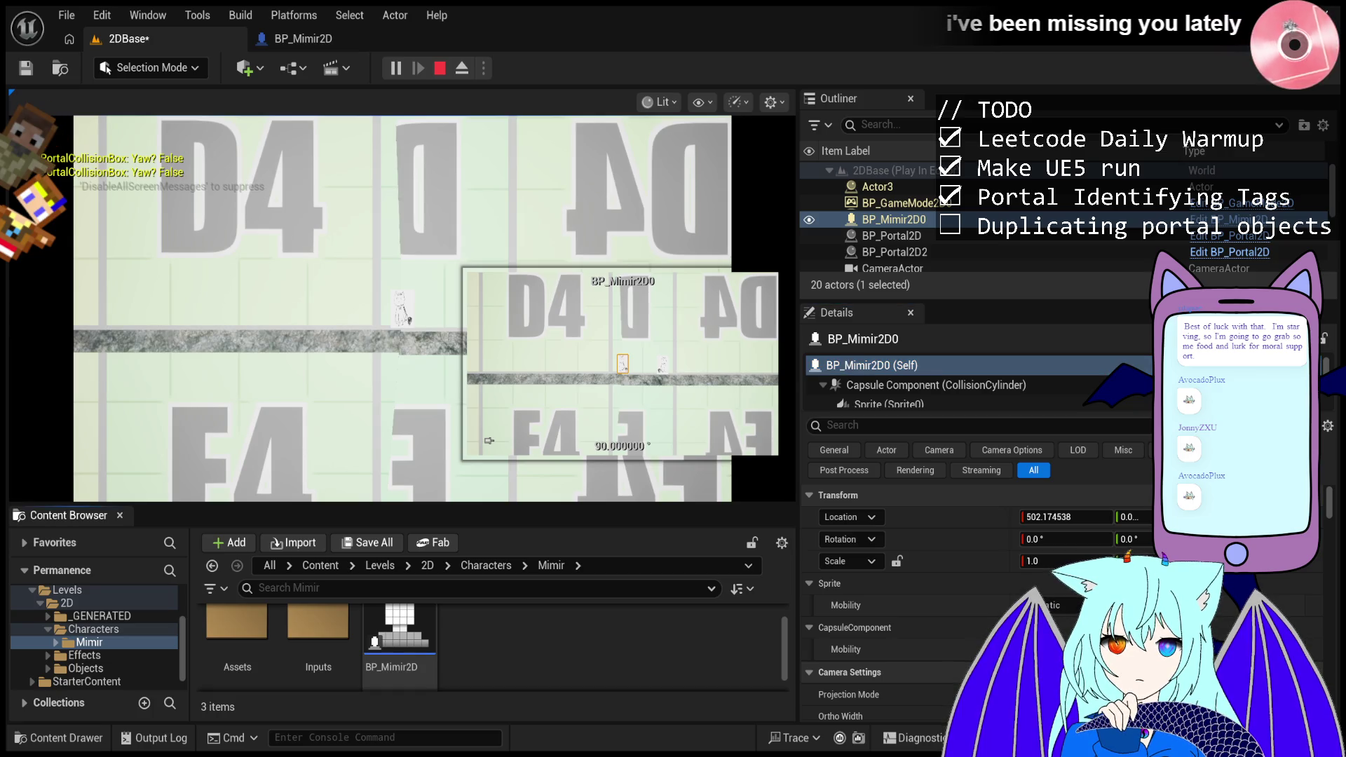
click(438, 68)
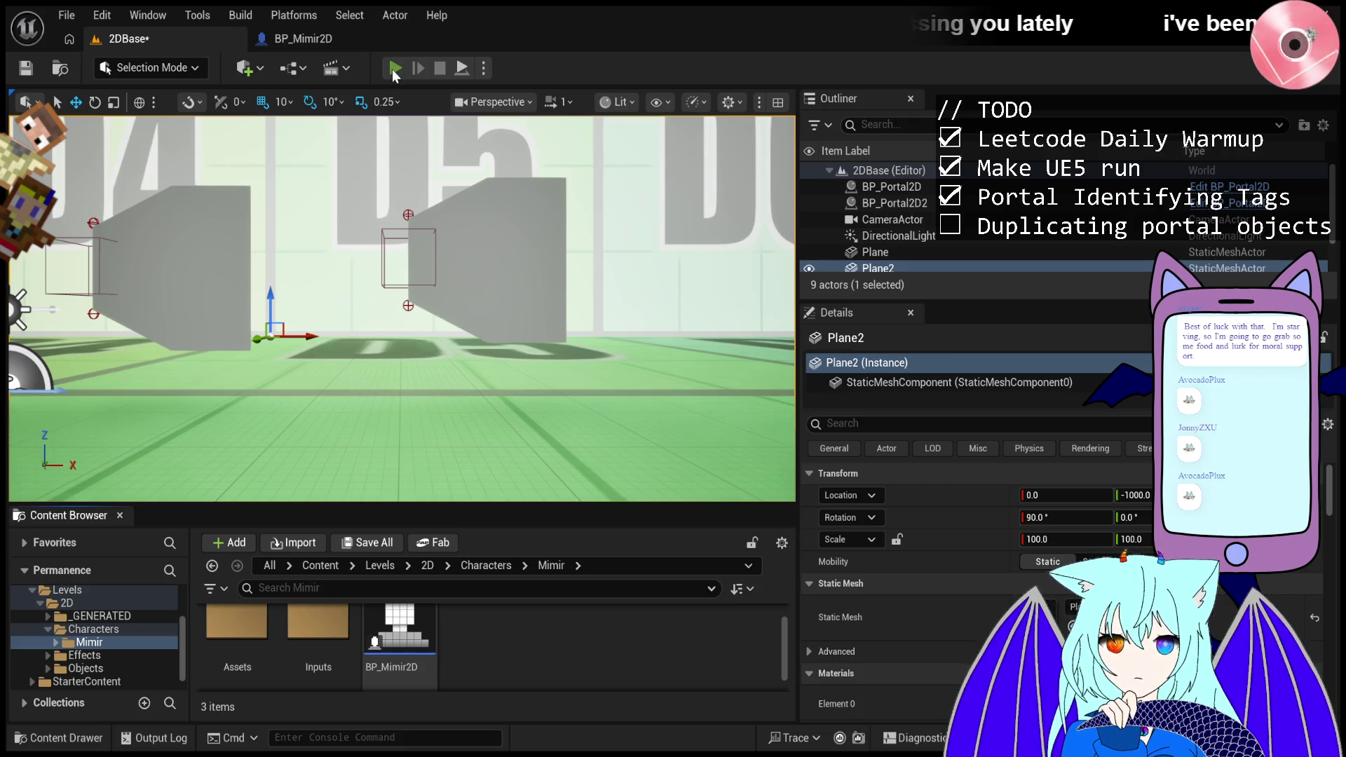
- Restart the Play-In-Editor session with Alt+P
click(394, 68)
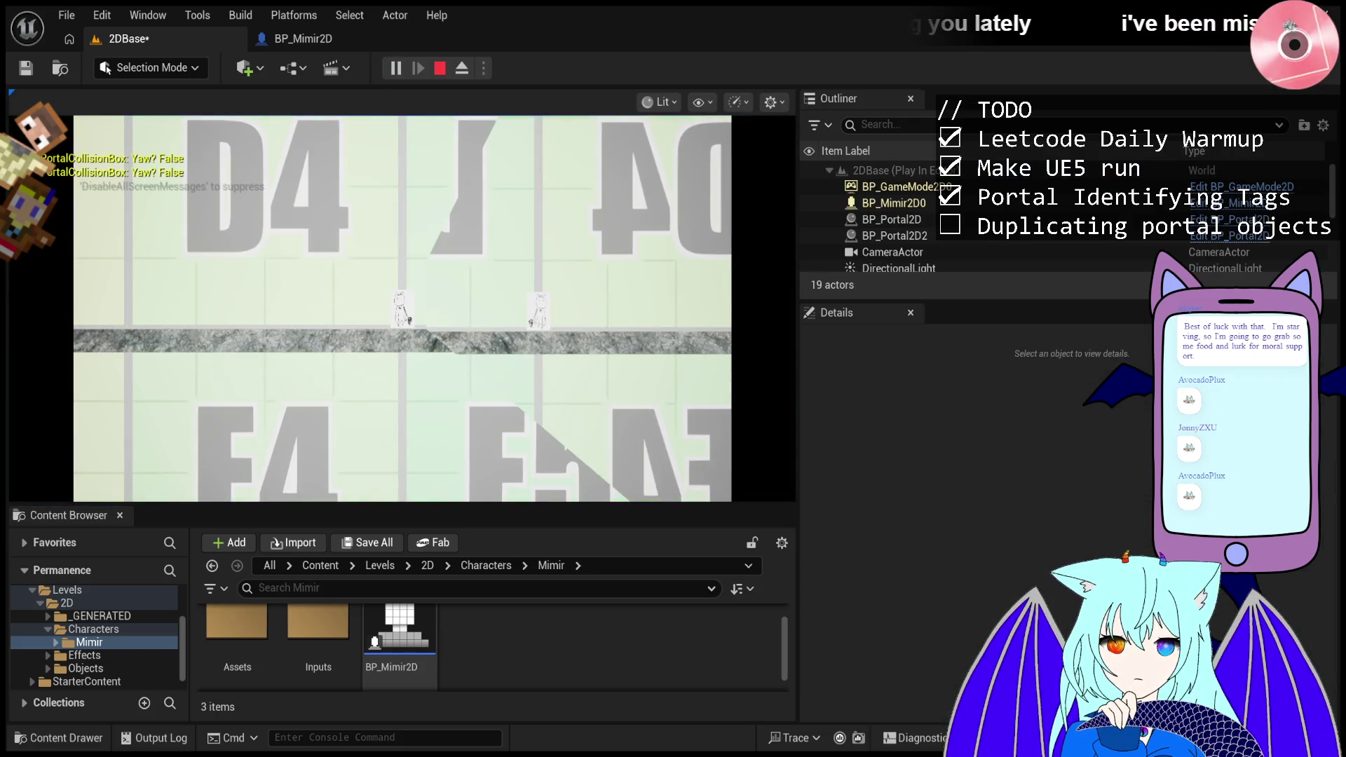
click(436, 70)
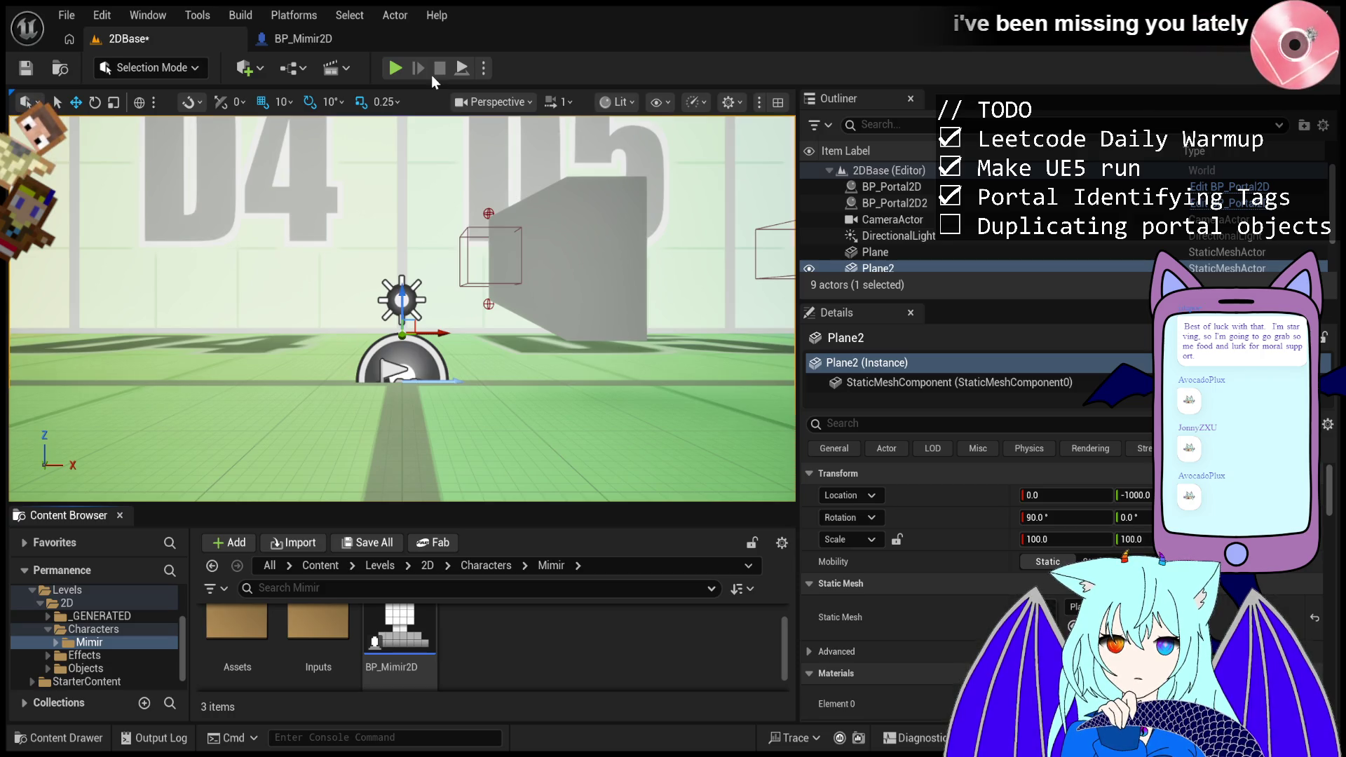
key(alt+p)
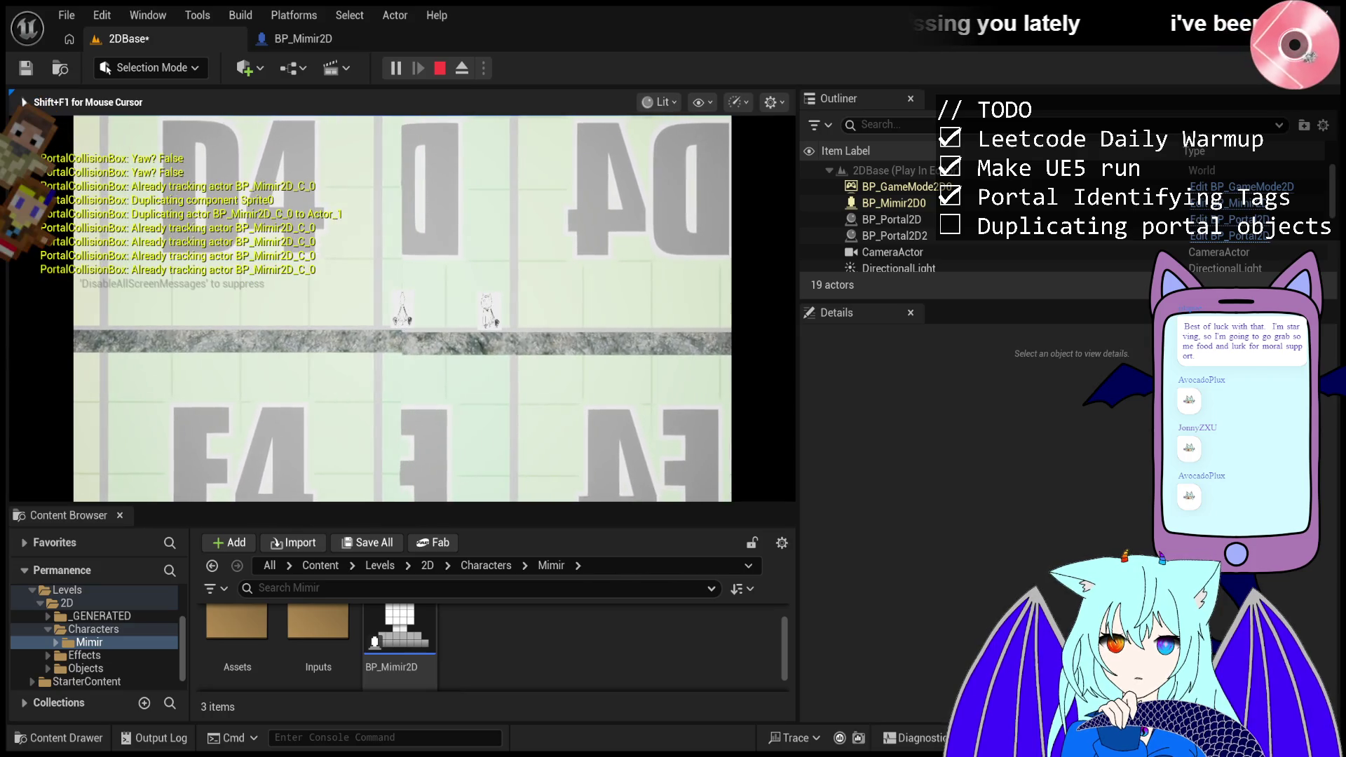
- Walk Mimir left and right through the portals to check duplication, then stop playing
key(a)
key(d)
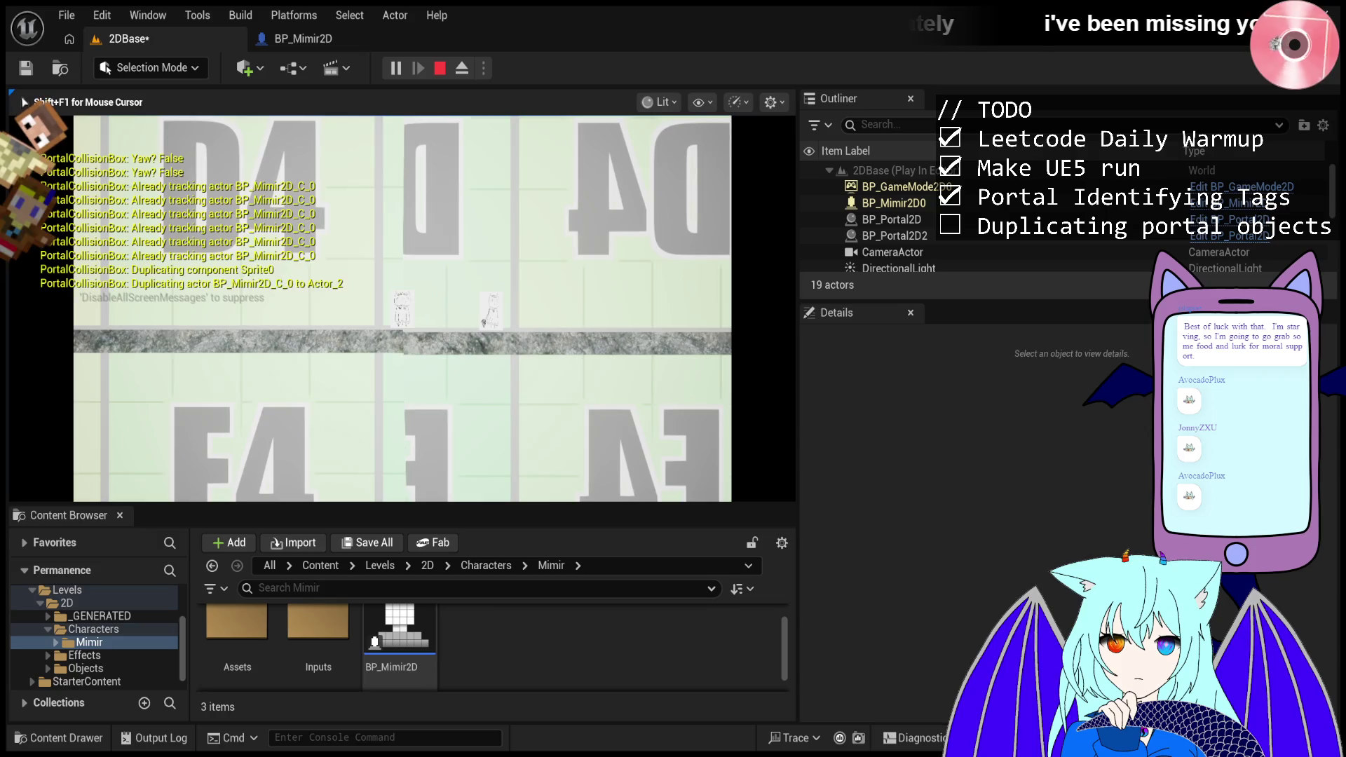
key(a)
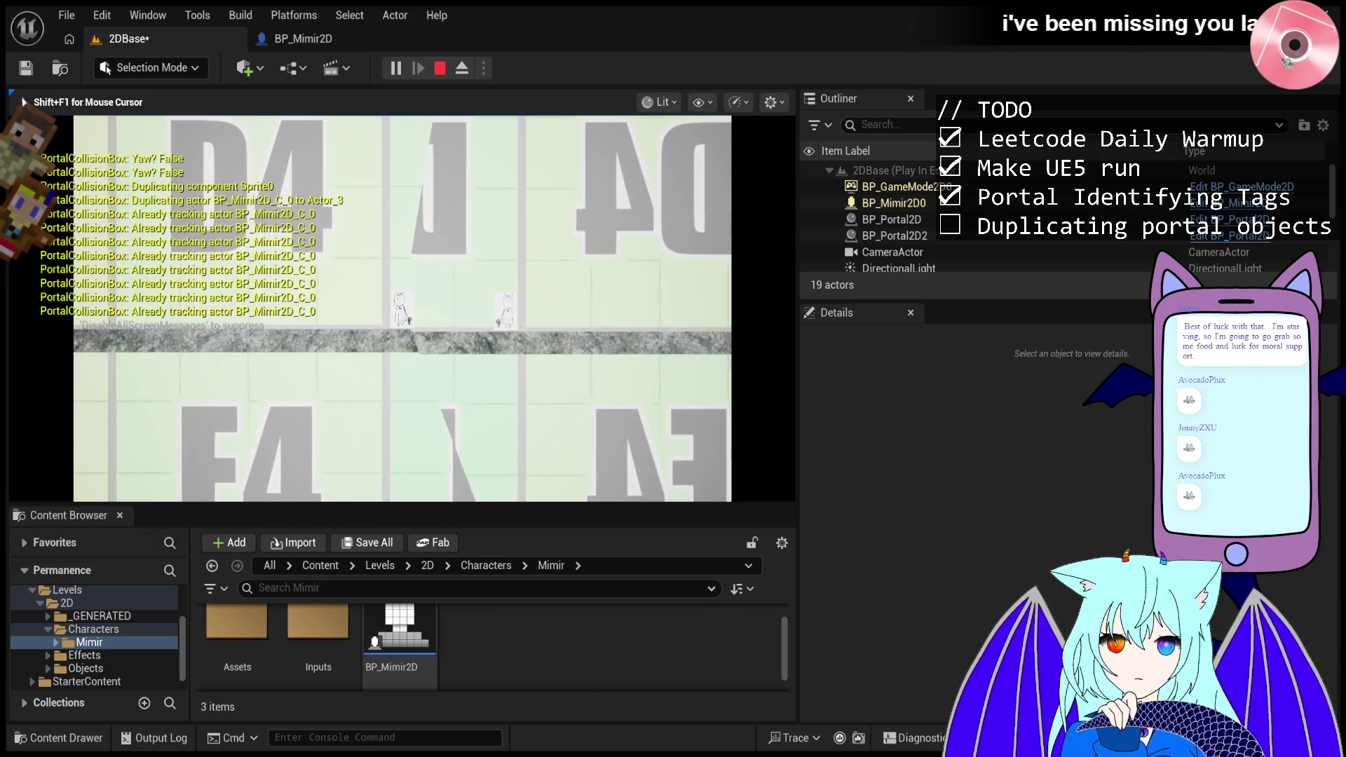
key(d)
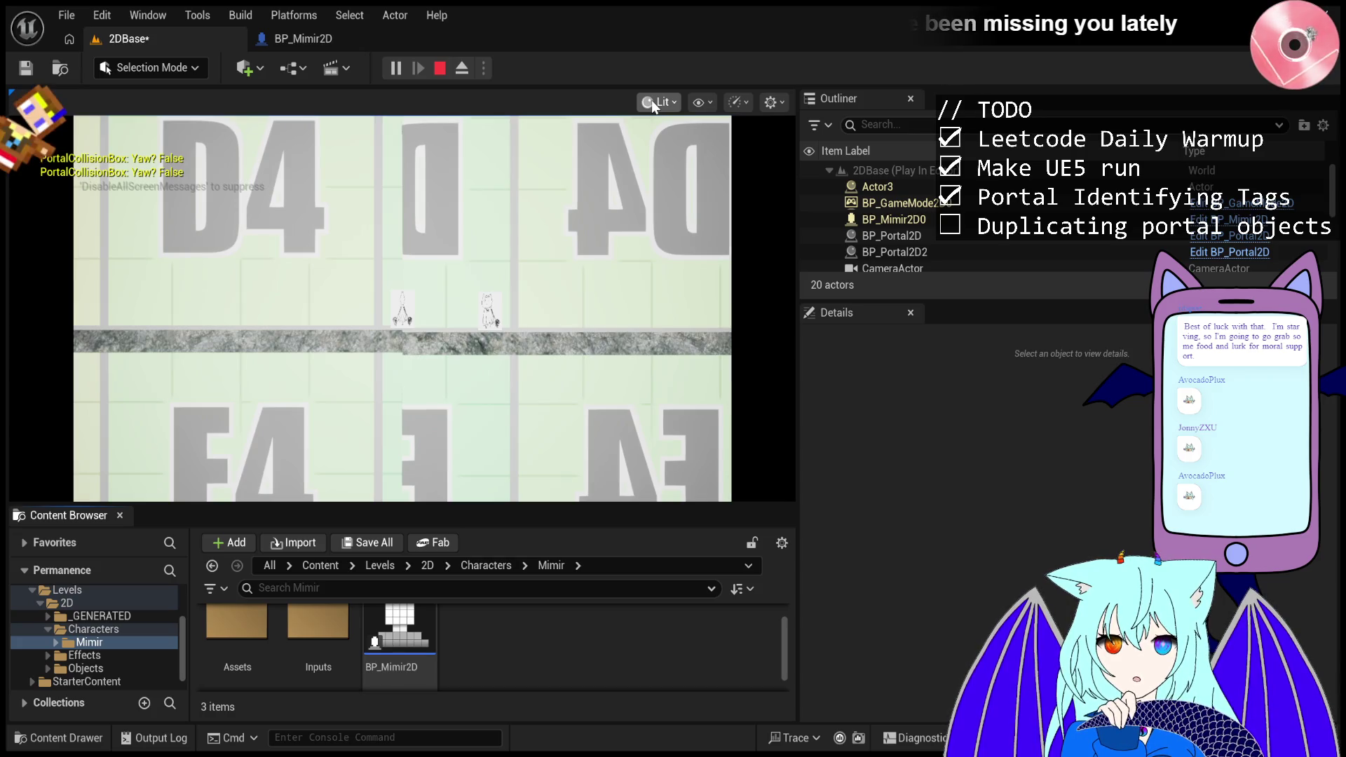
click(439, 72)
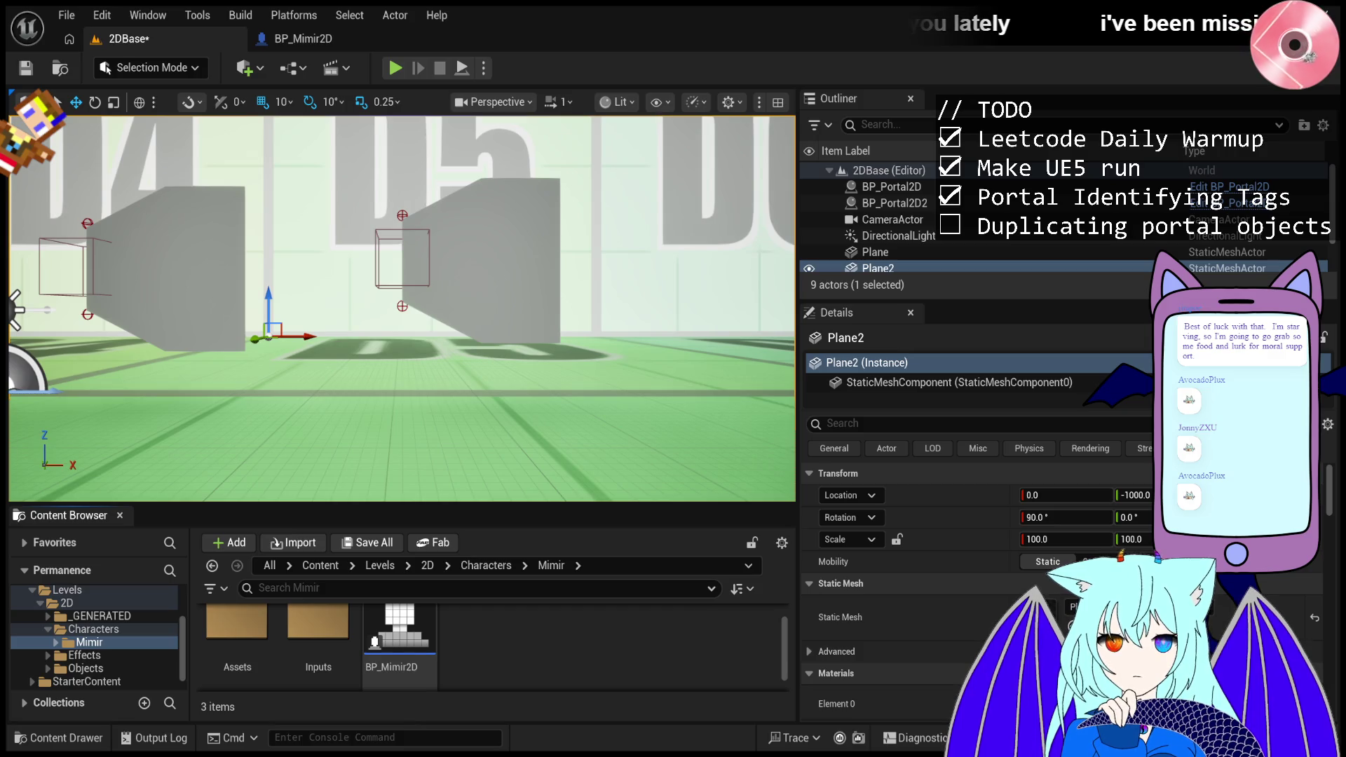
- Start a test run, stop it immediately, and start the level playing again
click(395, 70)
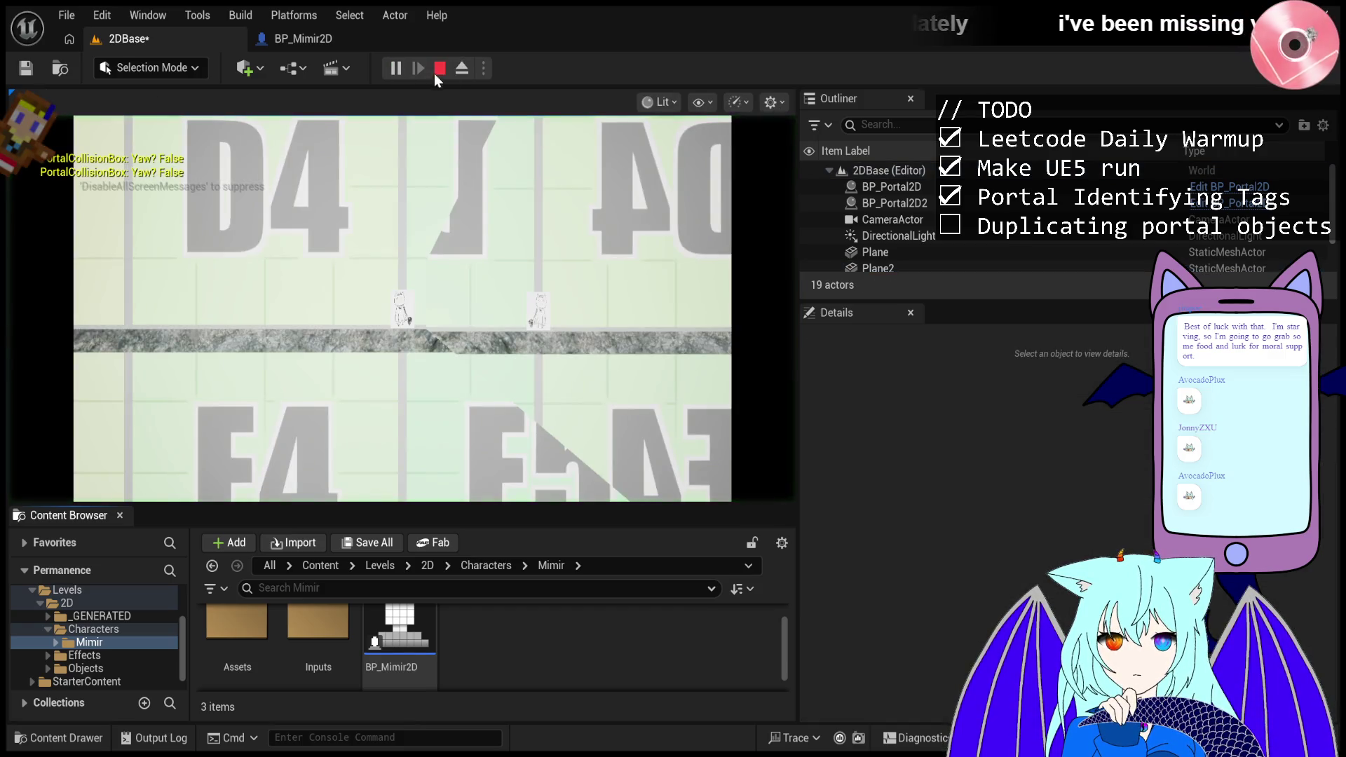
click(447, 69)
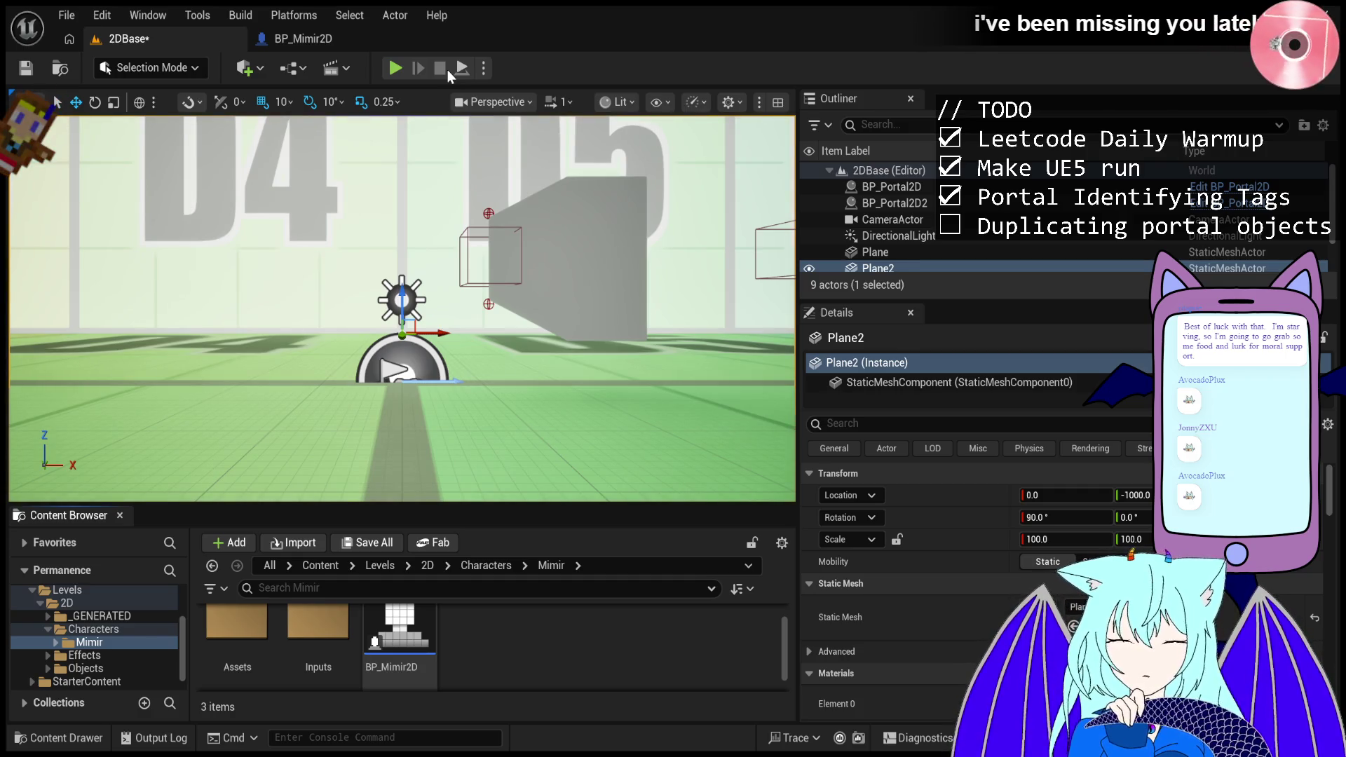
click(395, 68)
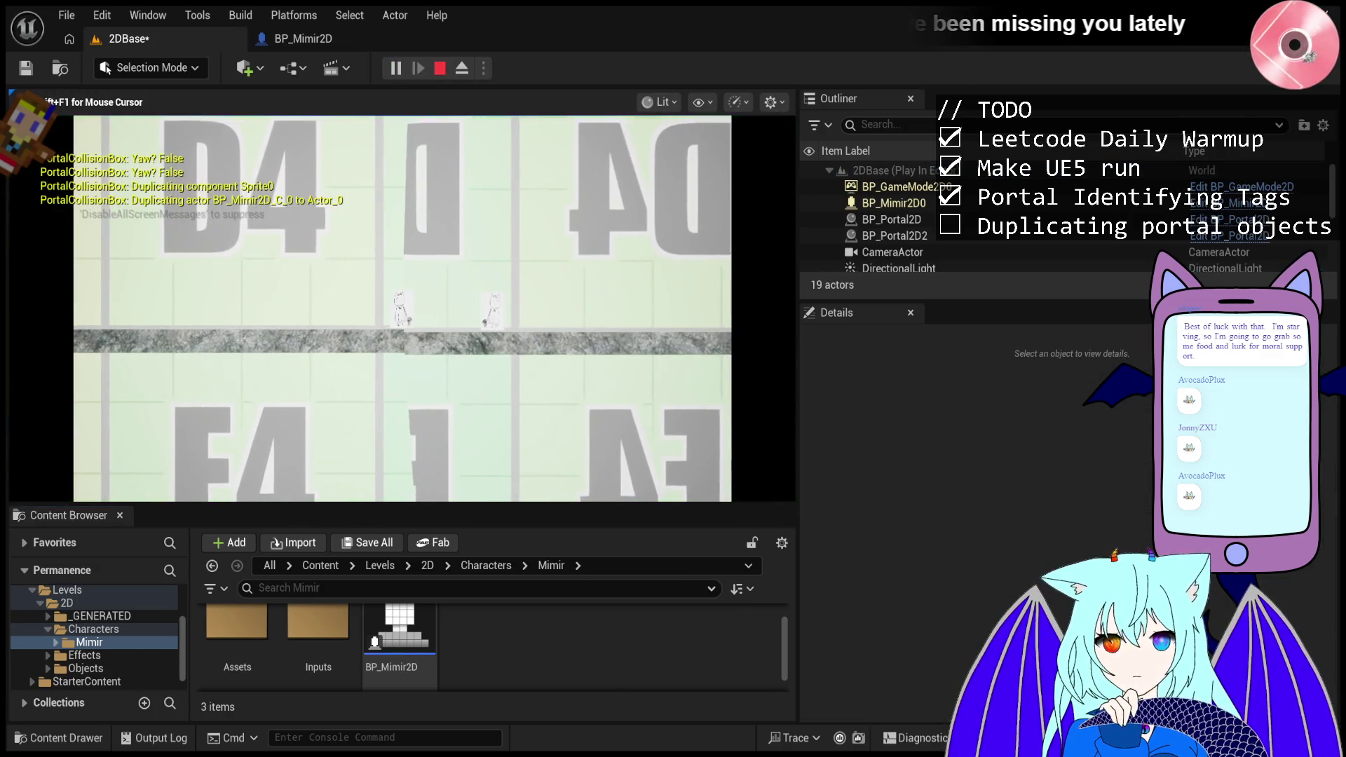
- Walk Mimir back and forth through the portals to spawn mirrored copies, then end with Esc
key(d)
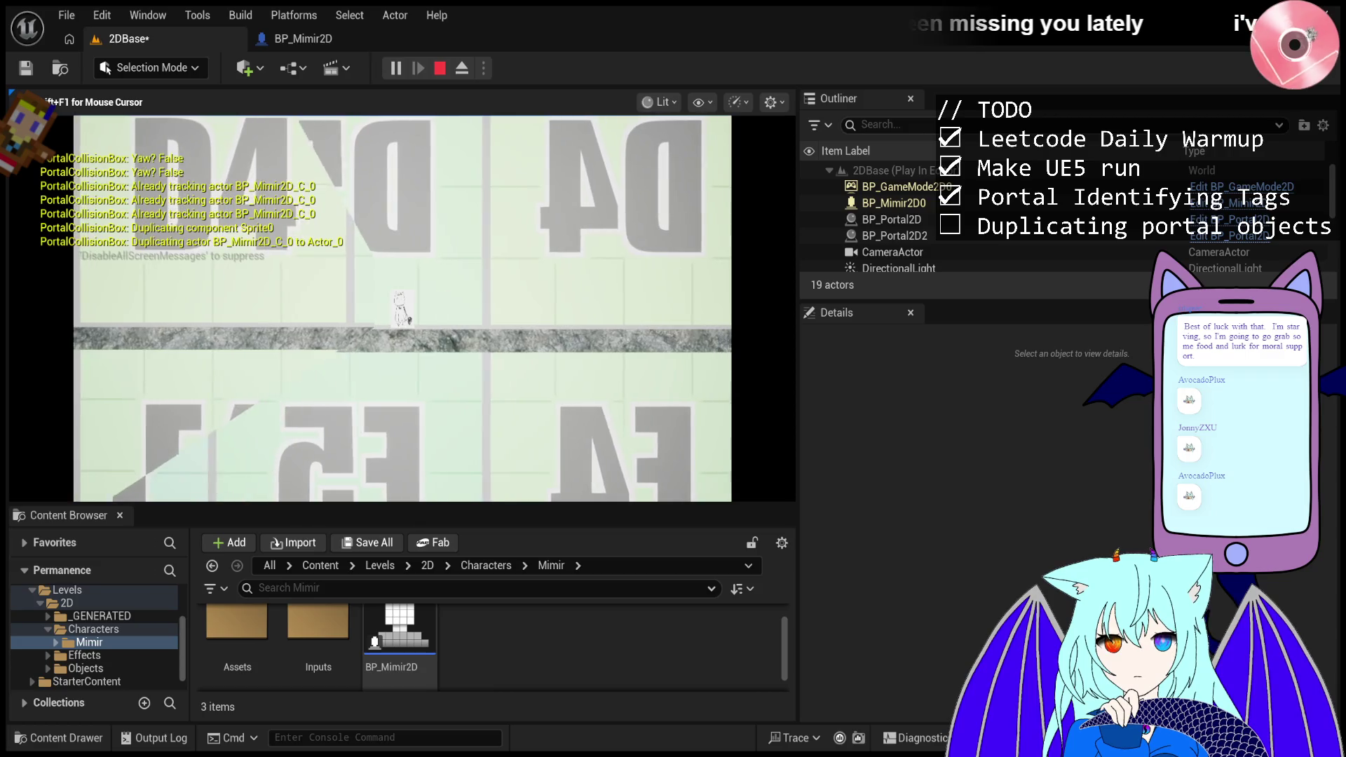
key(a)
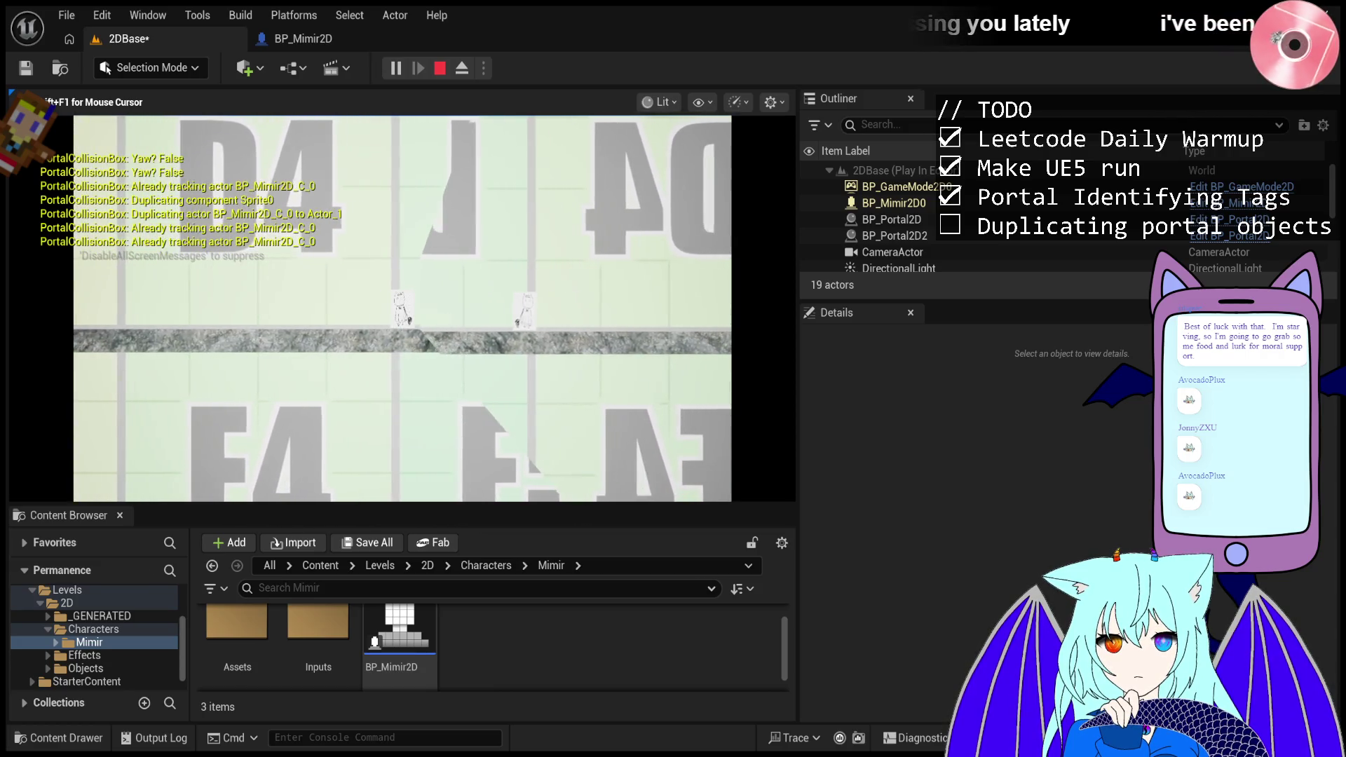
key(d)
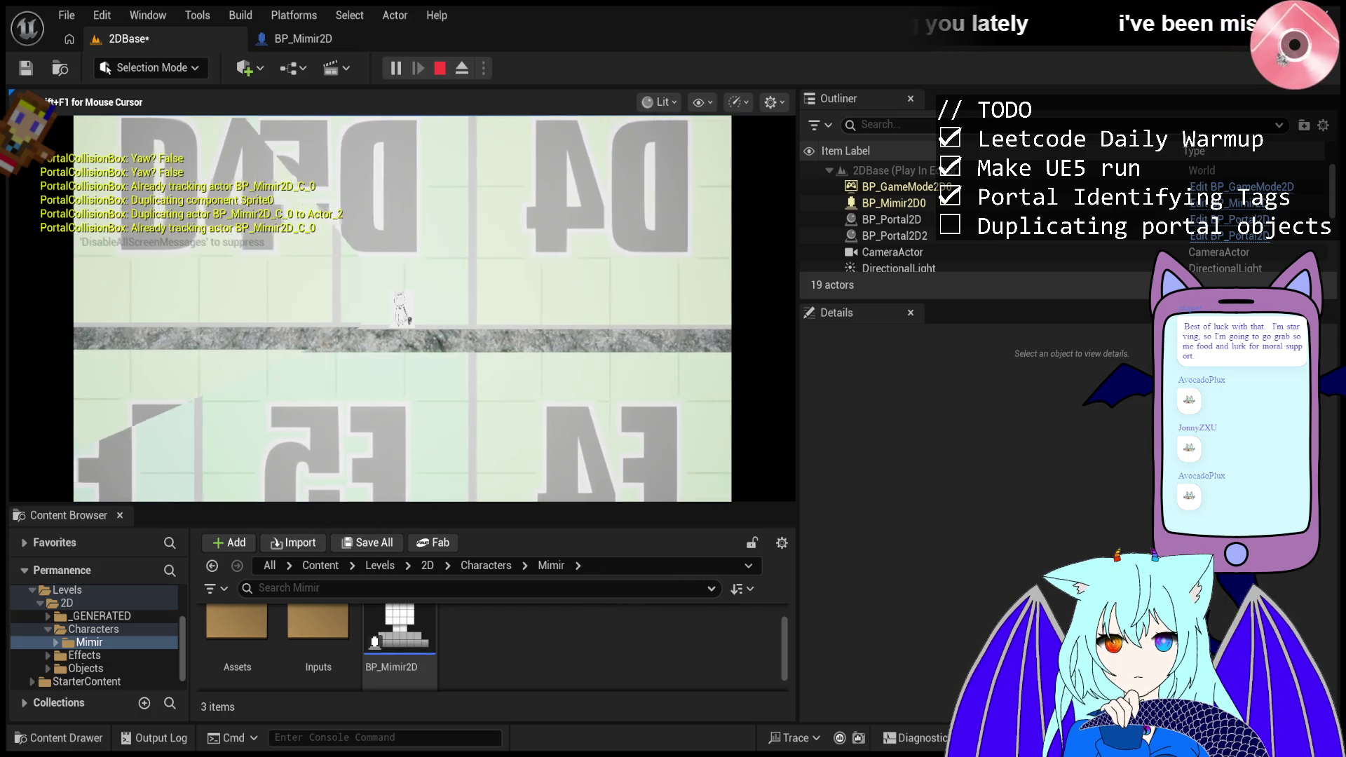
key(a)
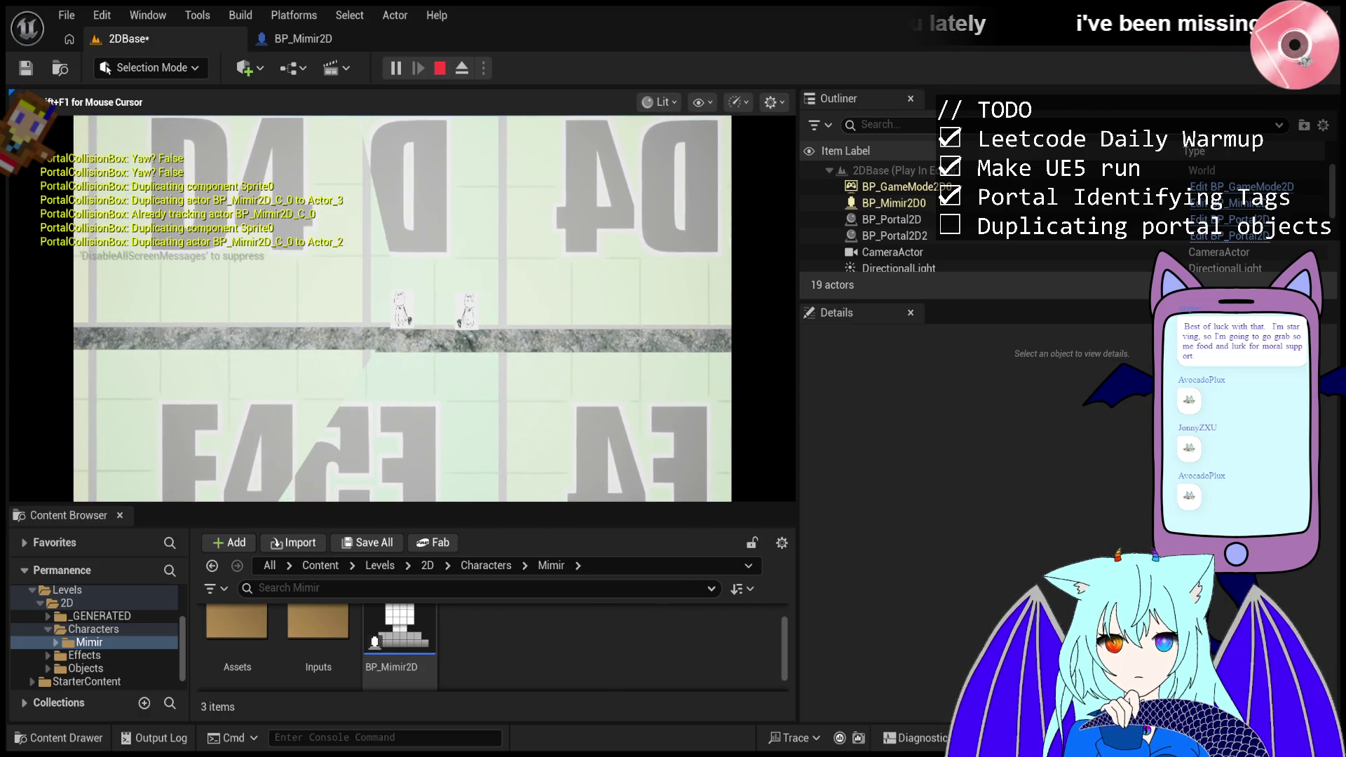
key(a)
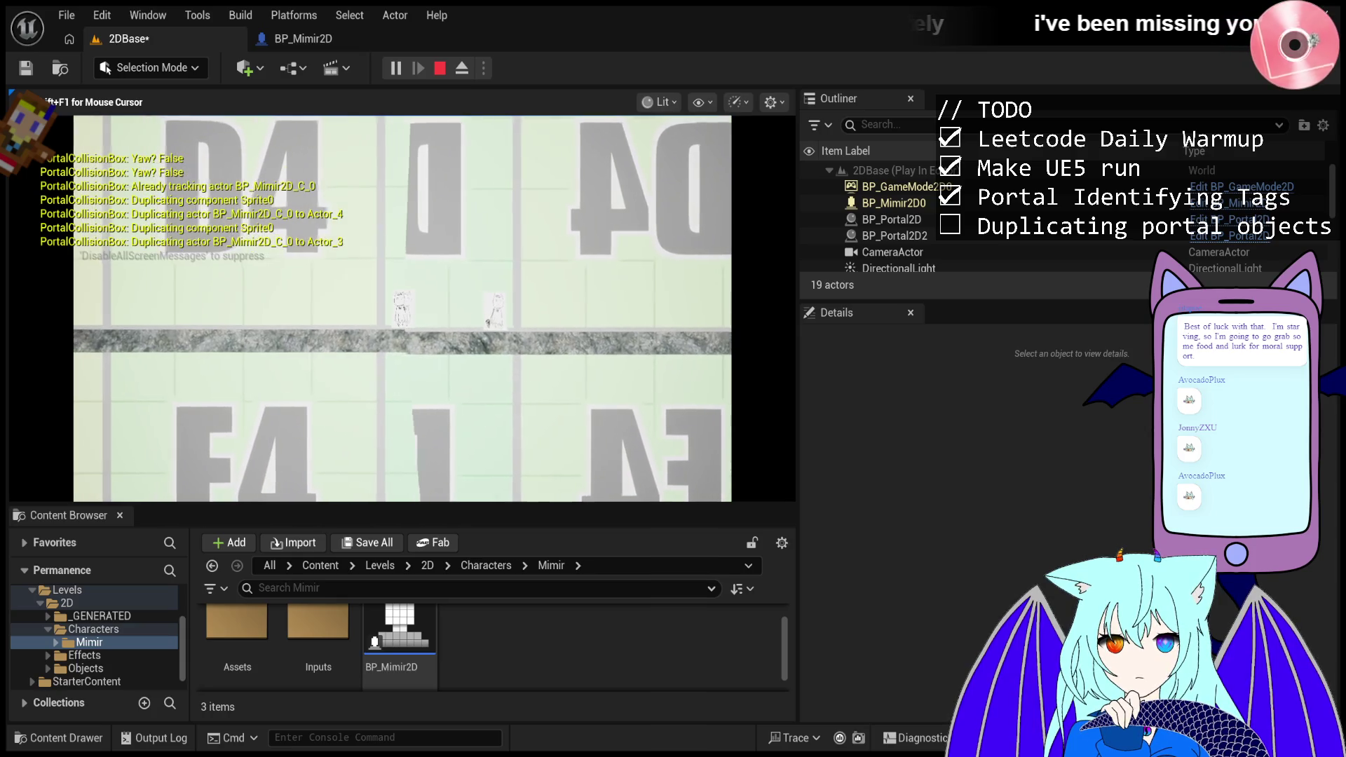
key(a)
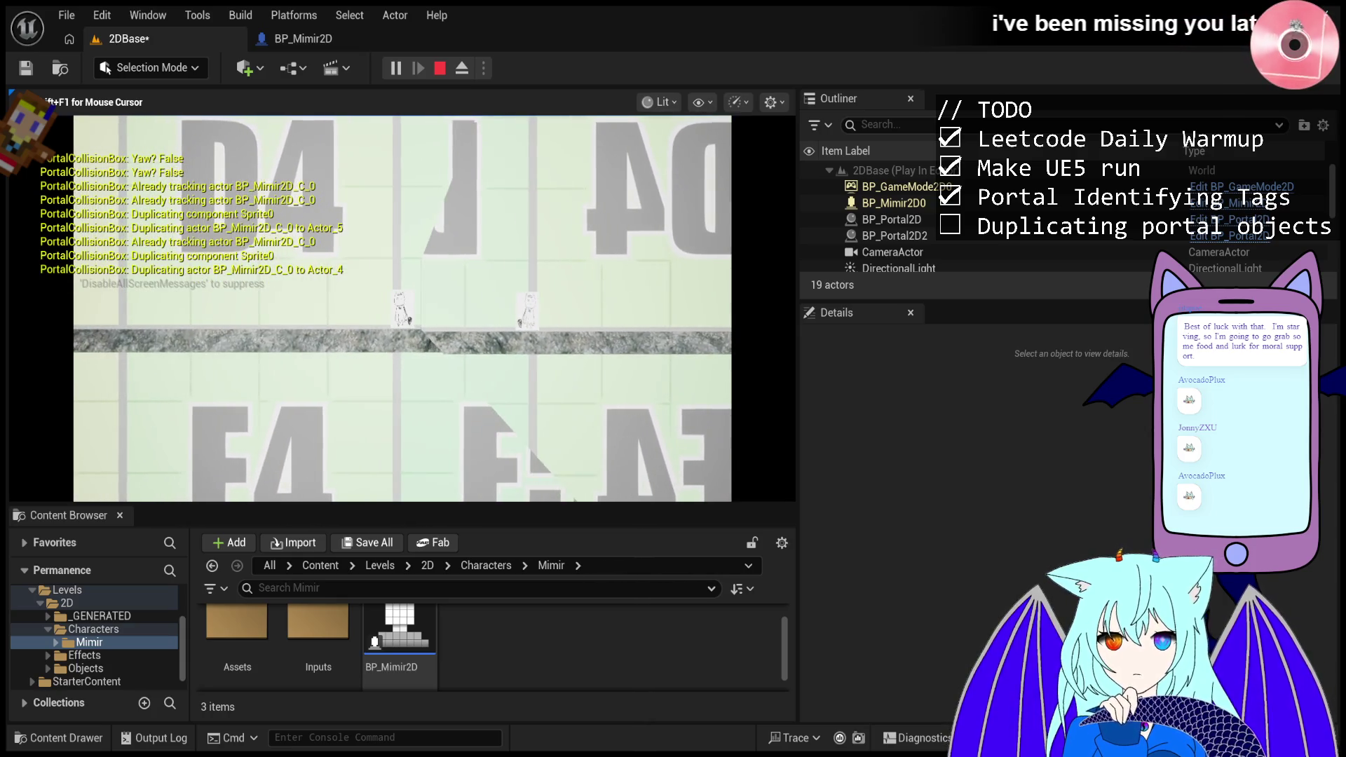
key(Escape)
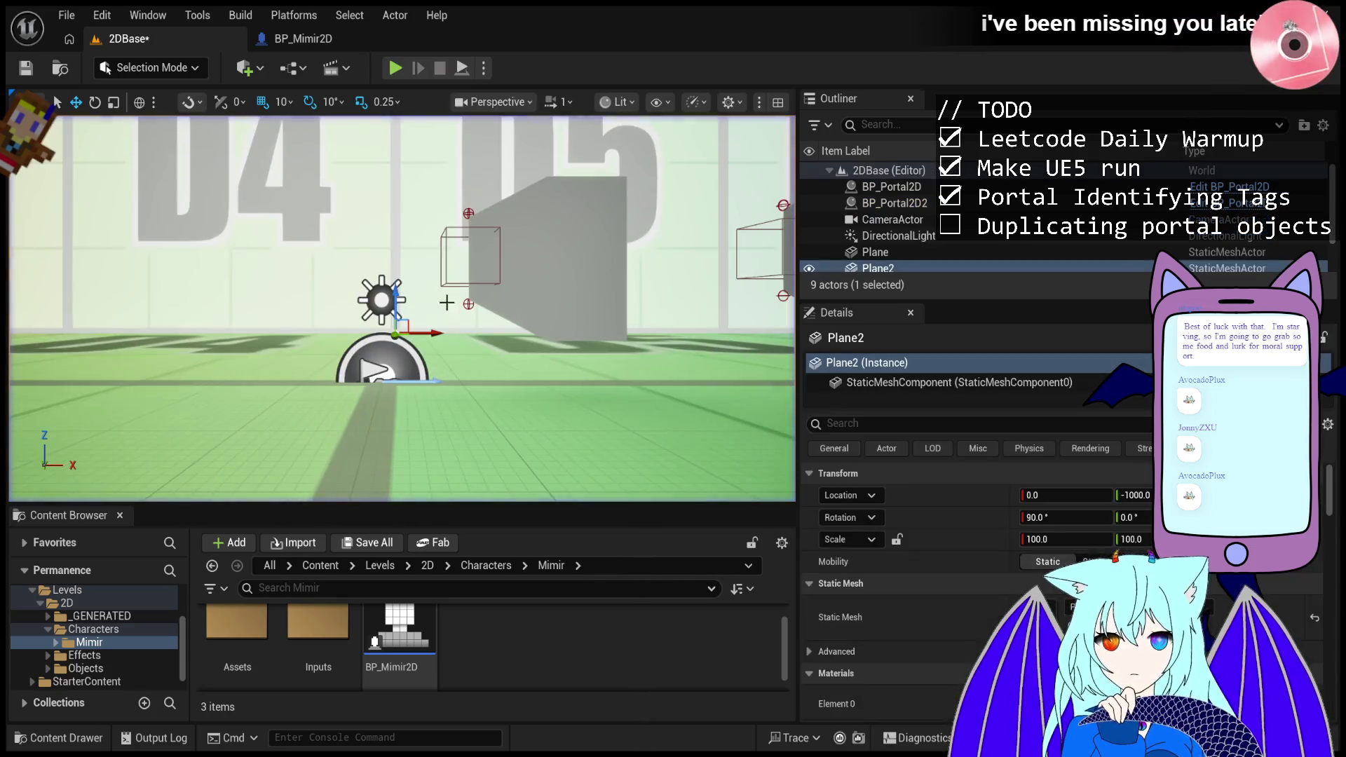
- Move BP_Portal2D2 left to X -400 beside D4, undoing a stray Y drag, then playtest
click(616, 274)
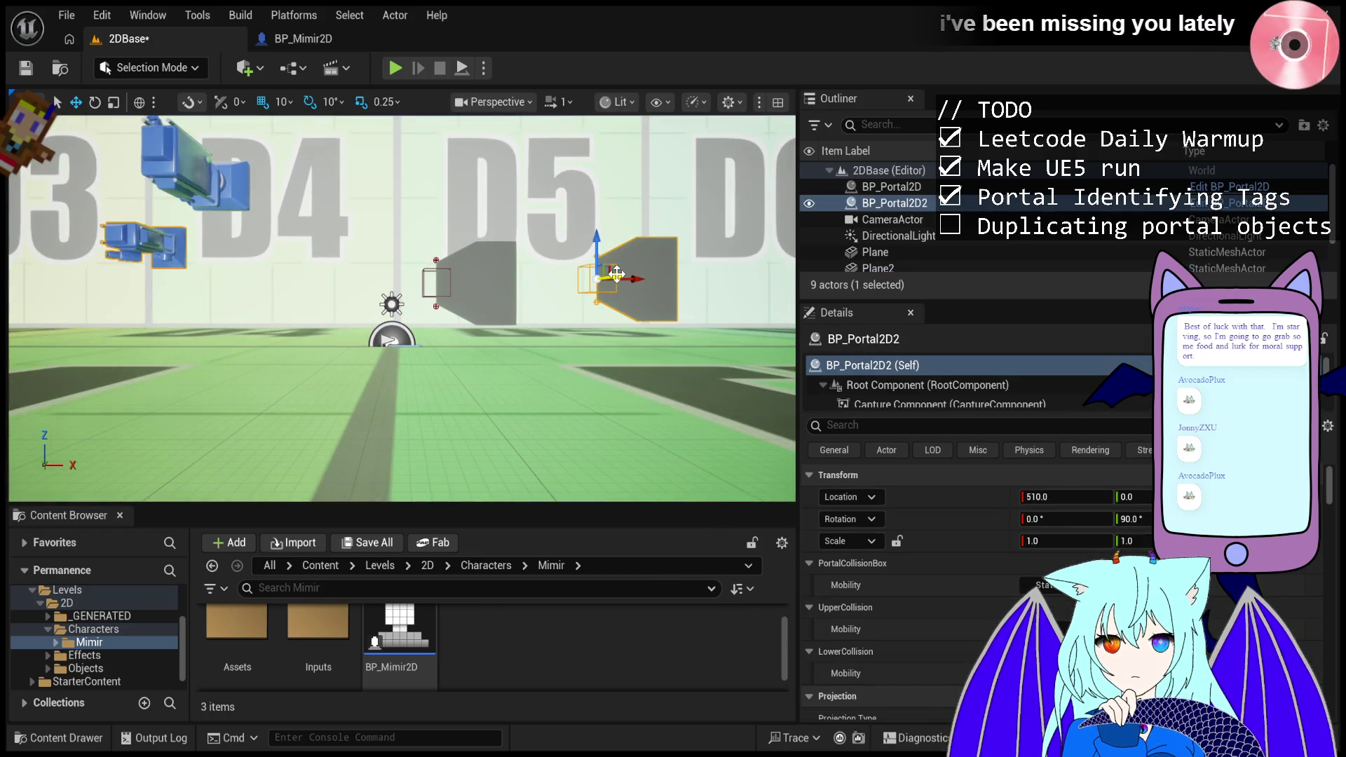
drag(626, 276, 316, 297)
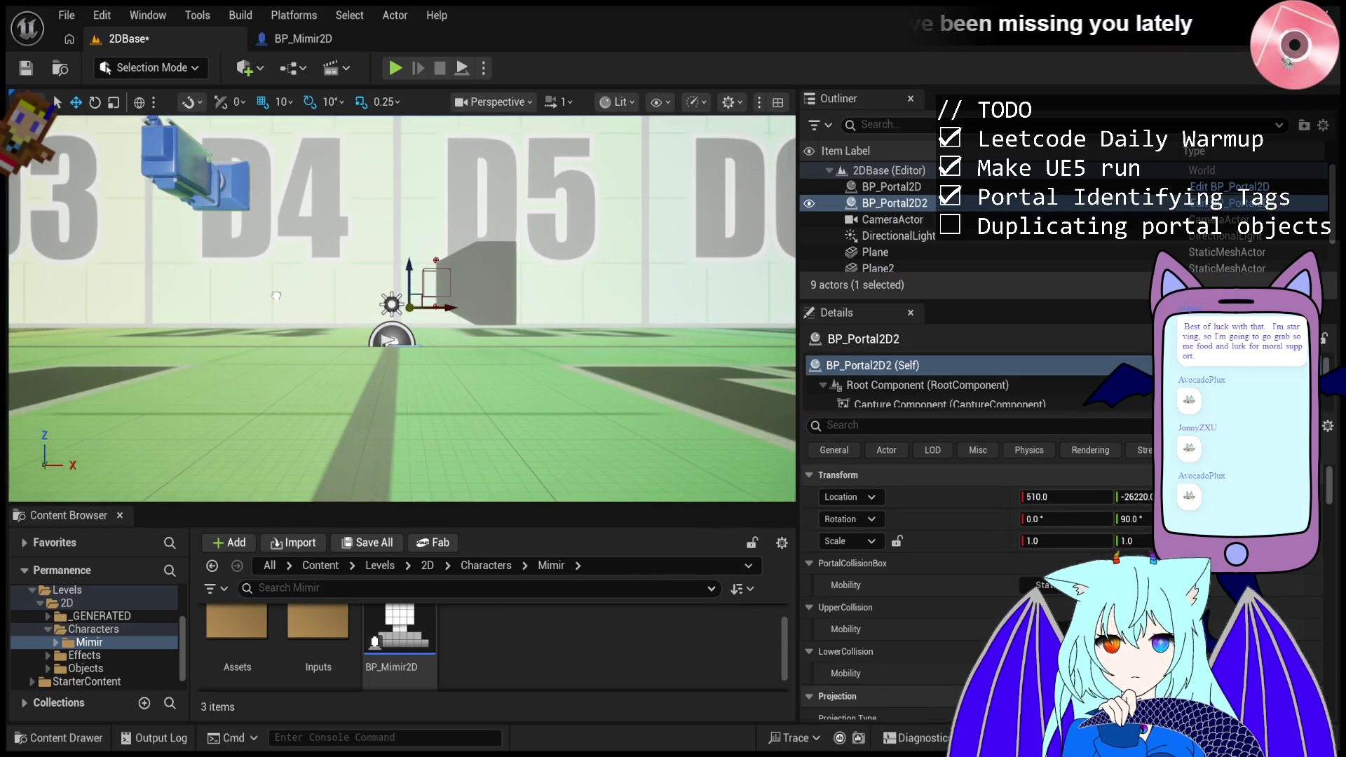
key(ctrl+z)
drag(646, 277, 281, 279)
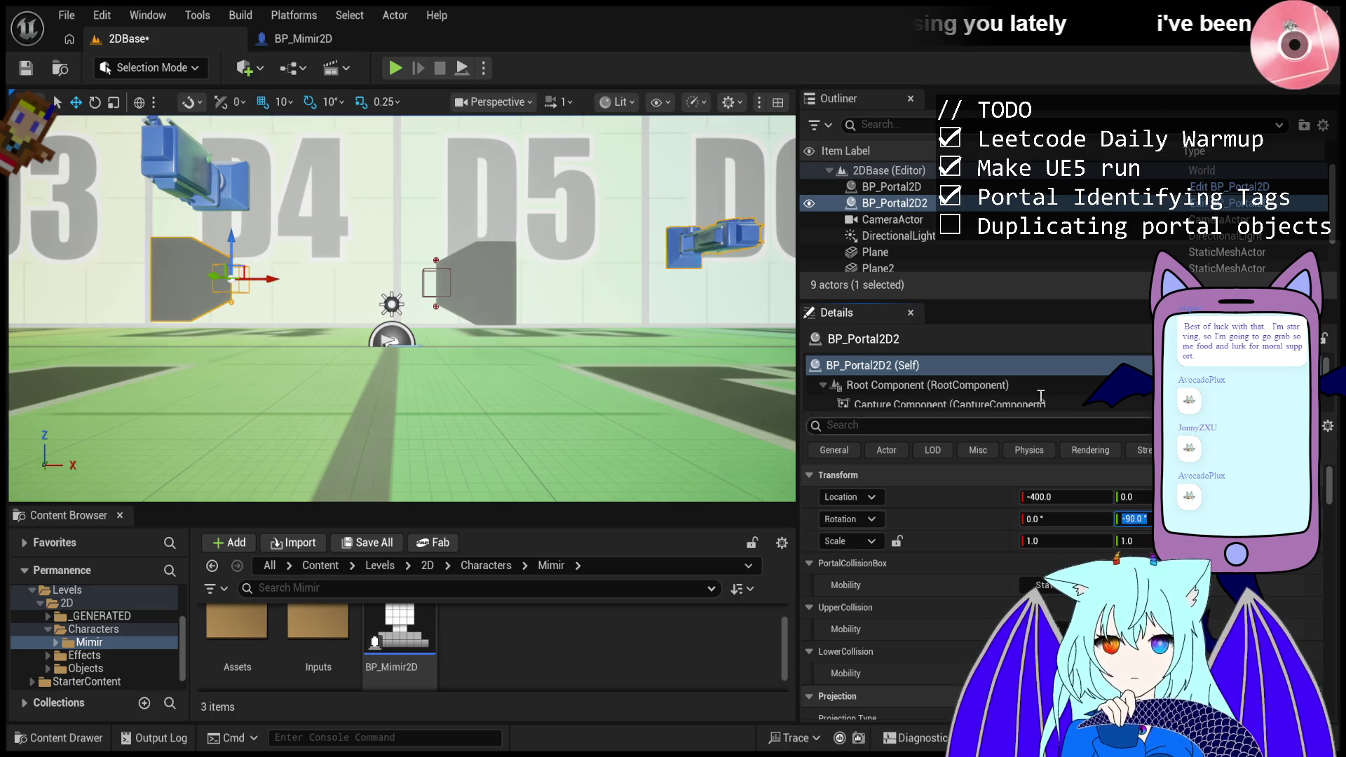
click(397, 67)
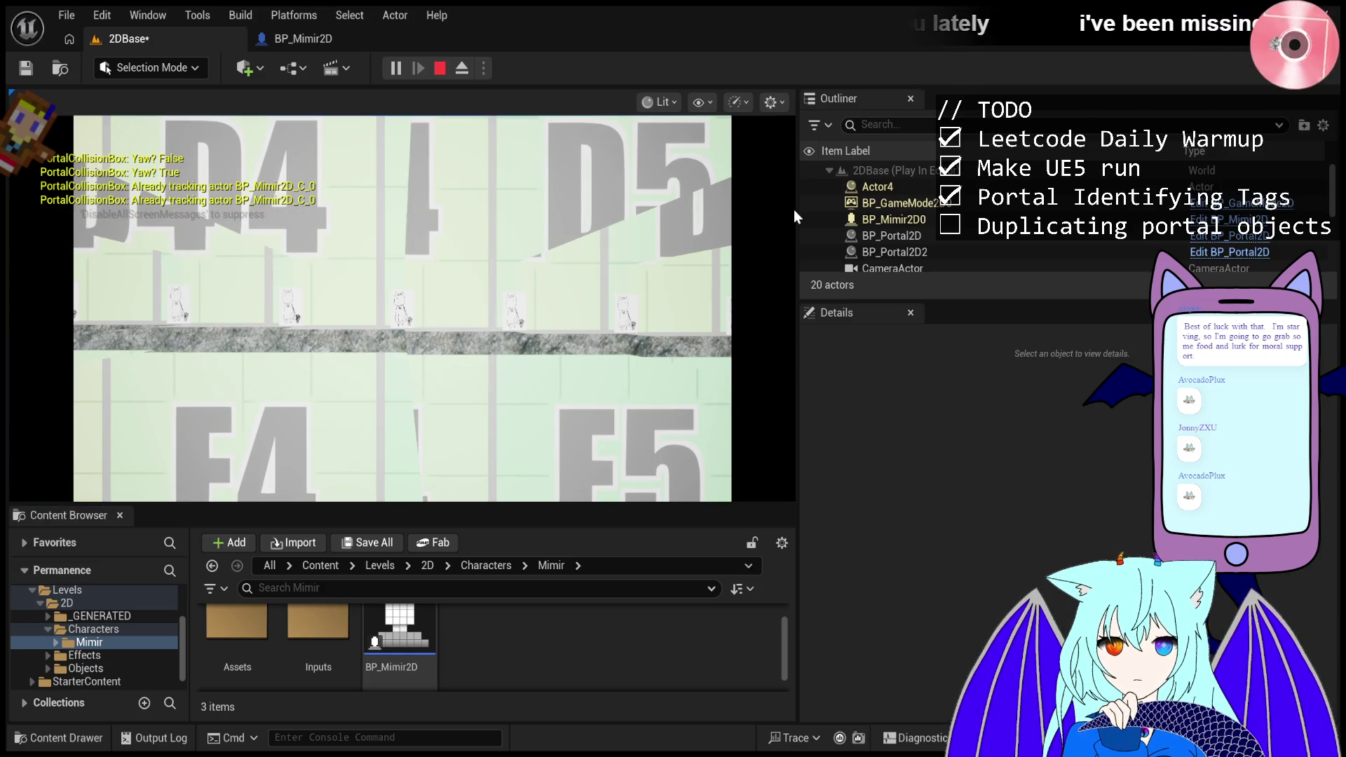
- During play, set BP_Mimir2D0's Location Y to 1.0 and walk Mimir left through the portals
click(891, 236)
click(895, 220)
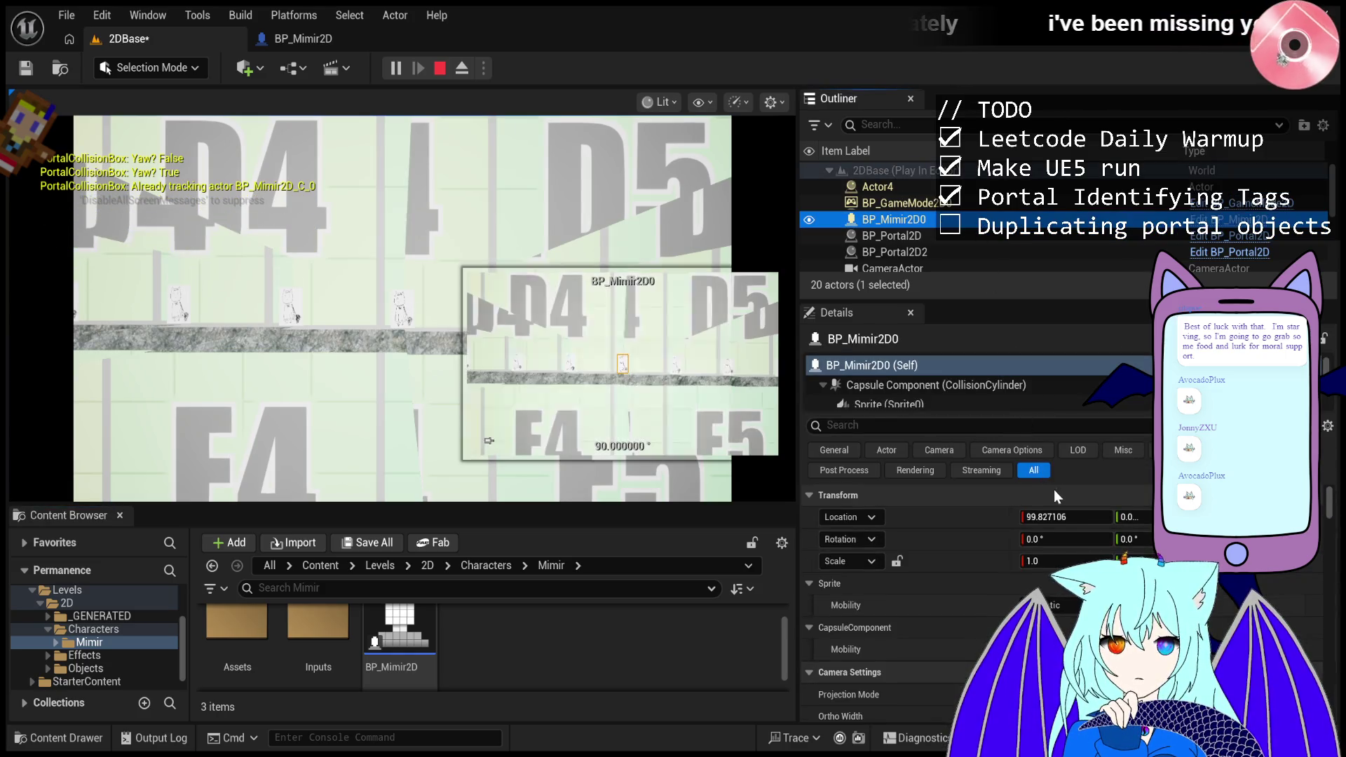
click(1131, 518)
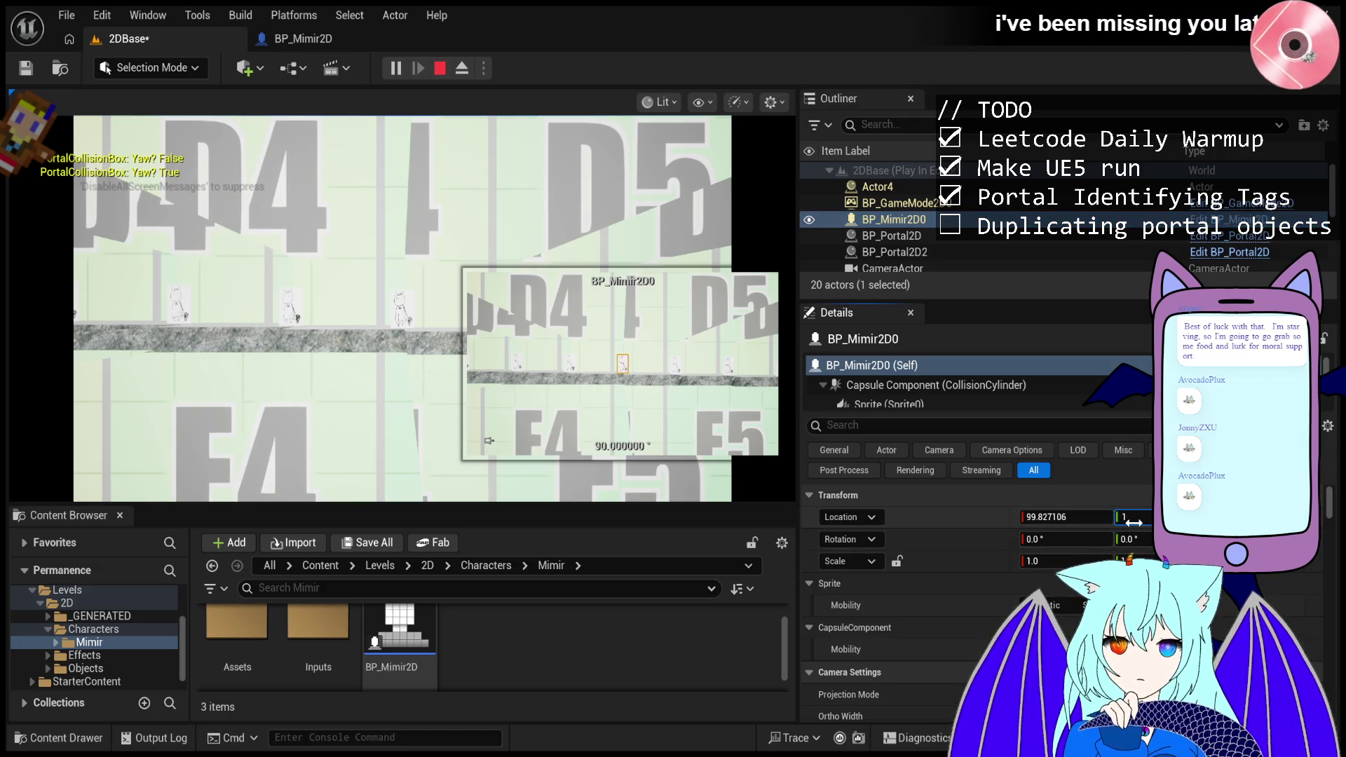
click(421, 281)
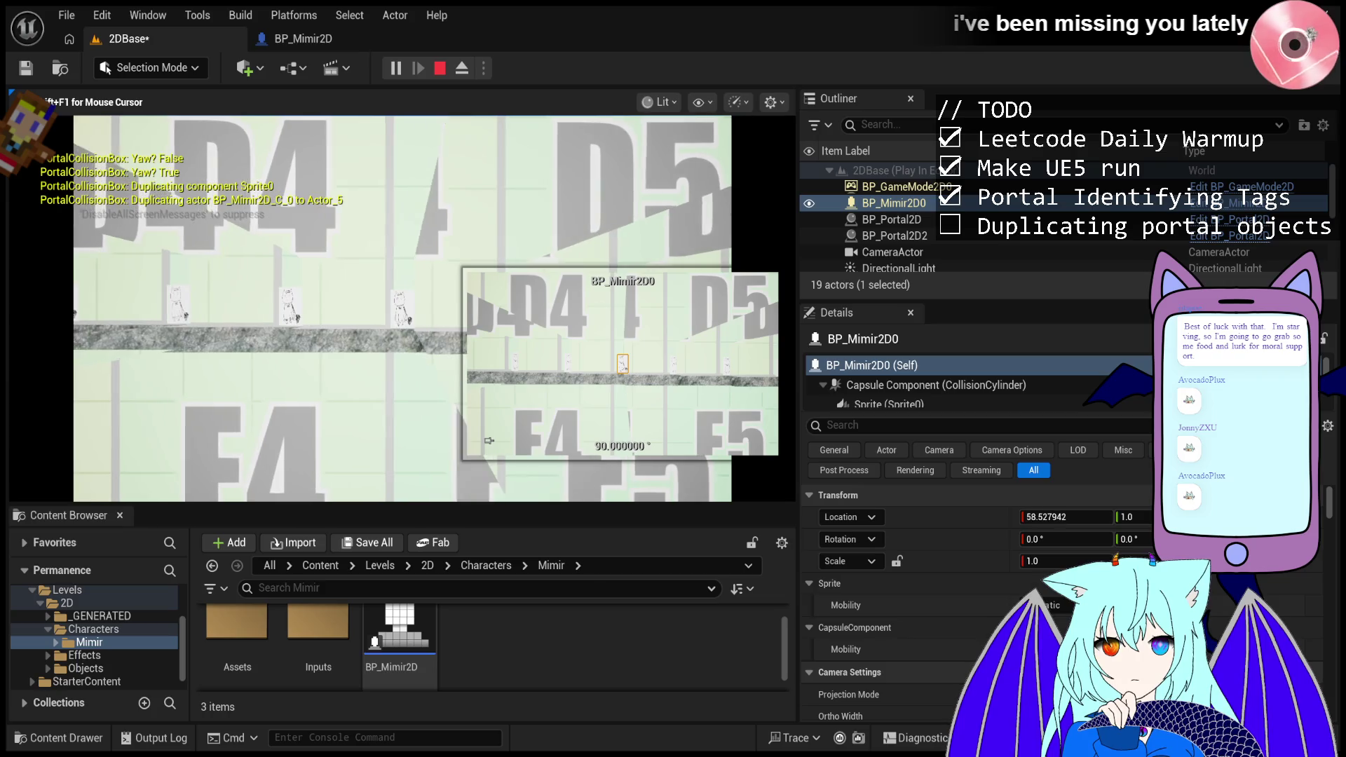
key(a)
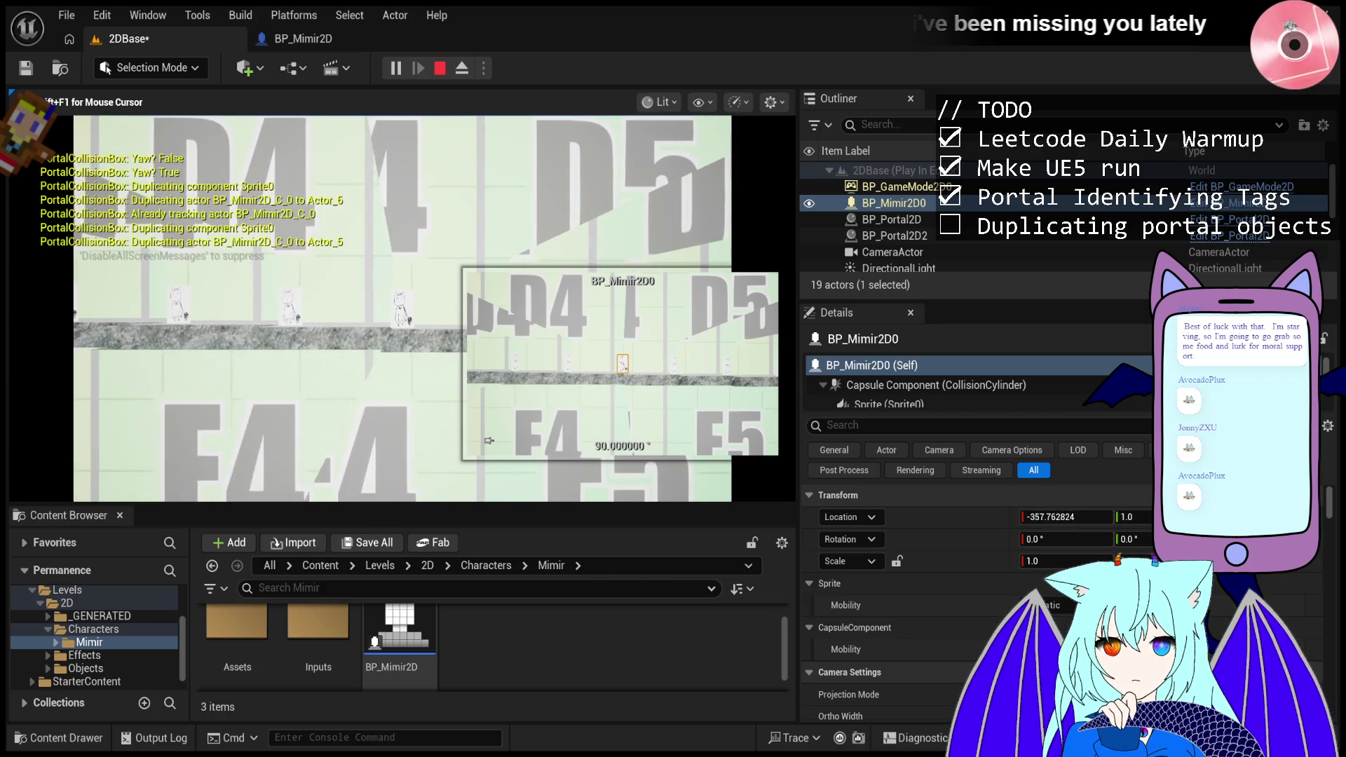
- Hide the duplicated Actor7 from the Outliner mid-game, then stop the play session with Esc
key(shift+F1)
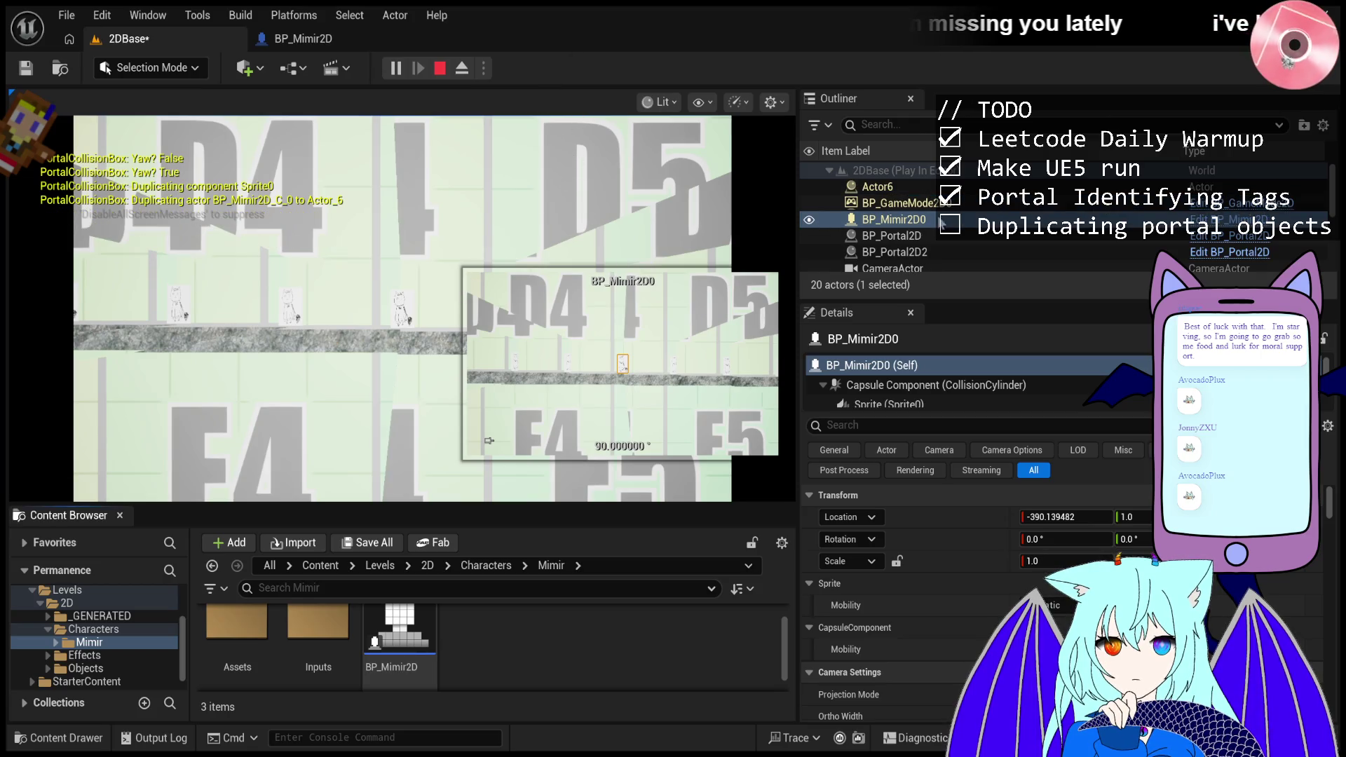
key(Up)
key(Up)
click(488, 440)
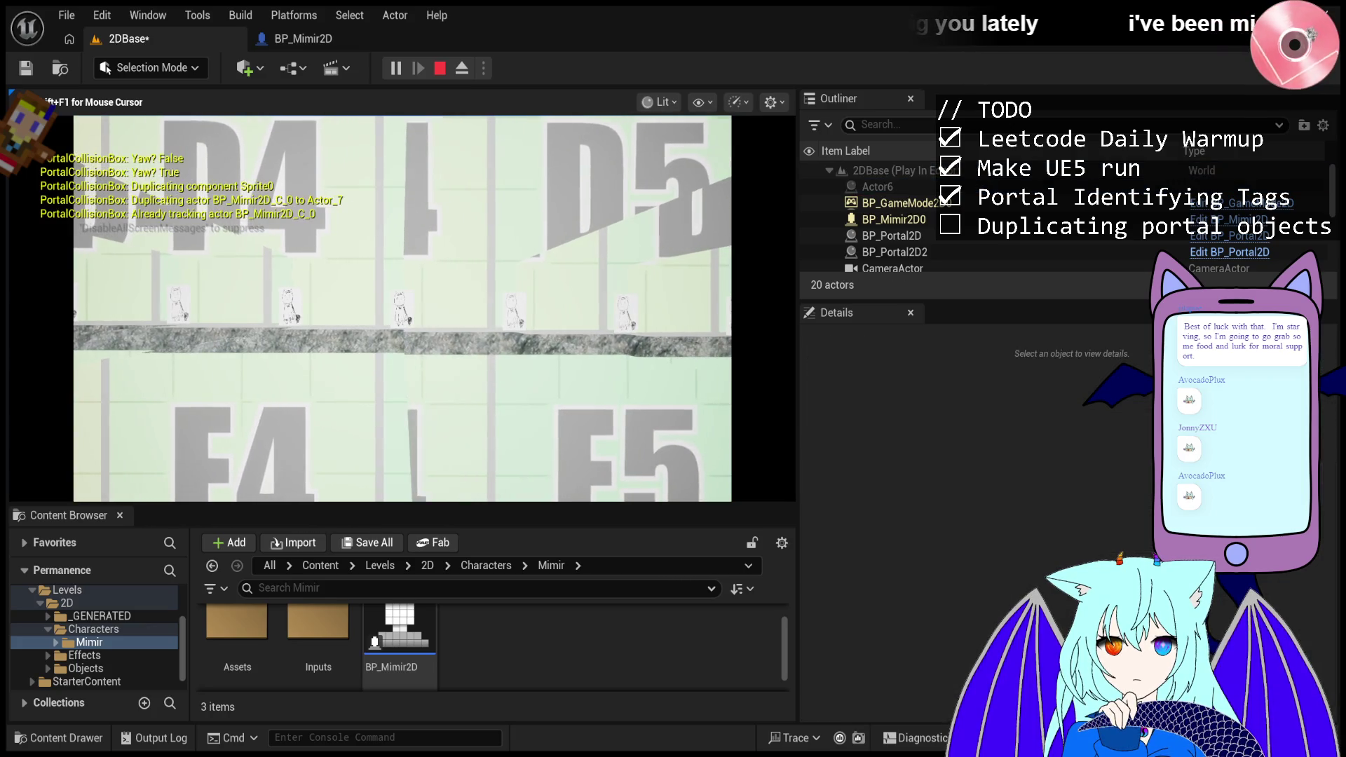
key(shift+F1)
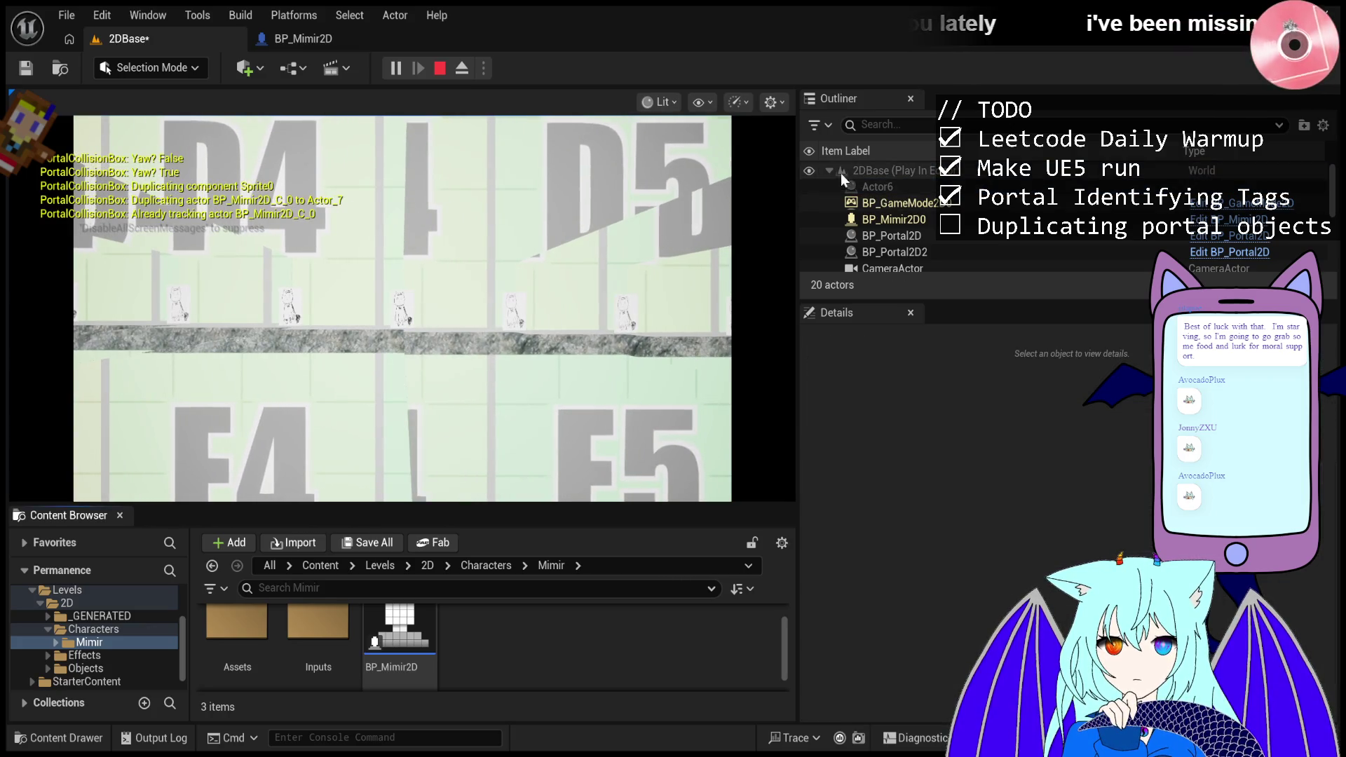
click(809, 187)
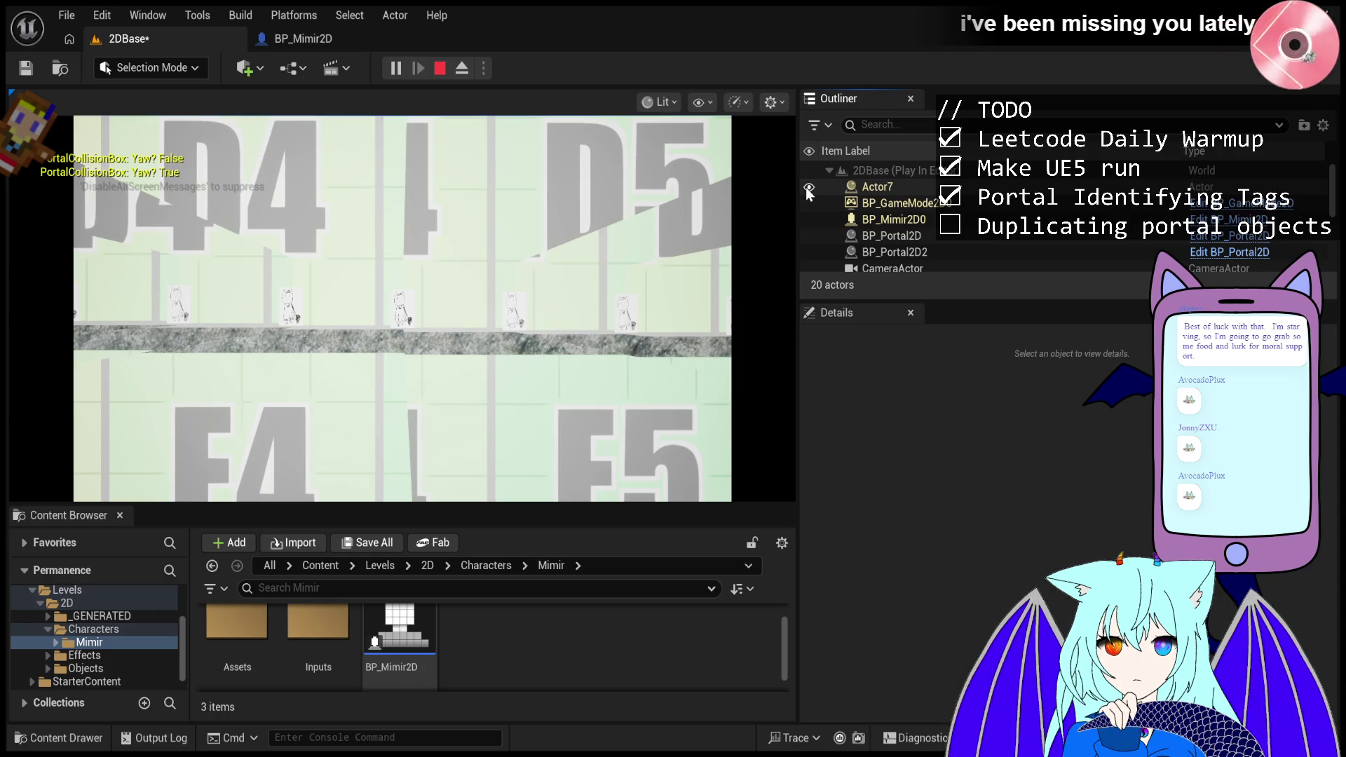
click(403, 281)
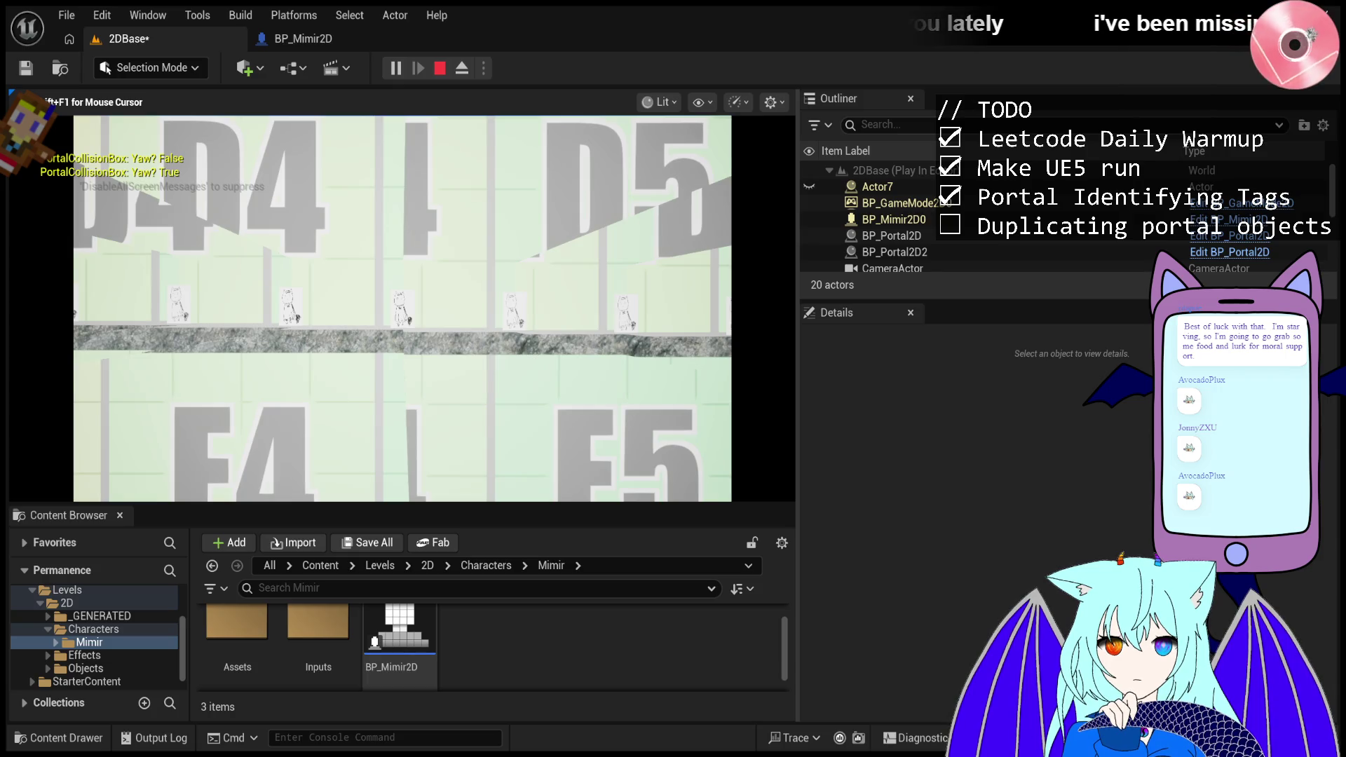
key(Escape)
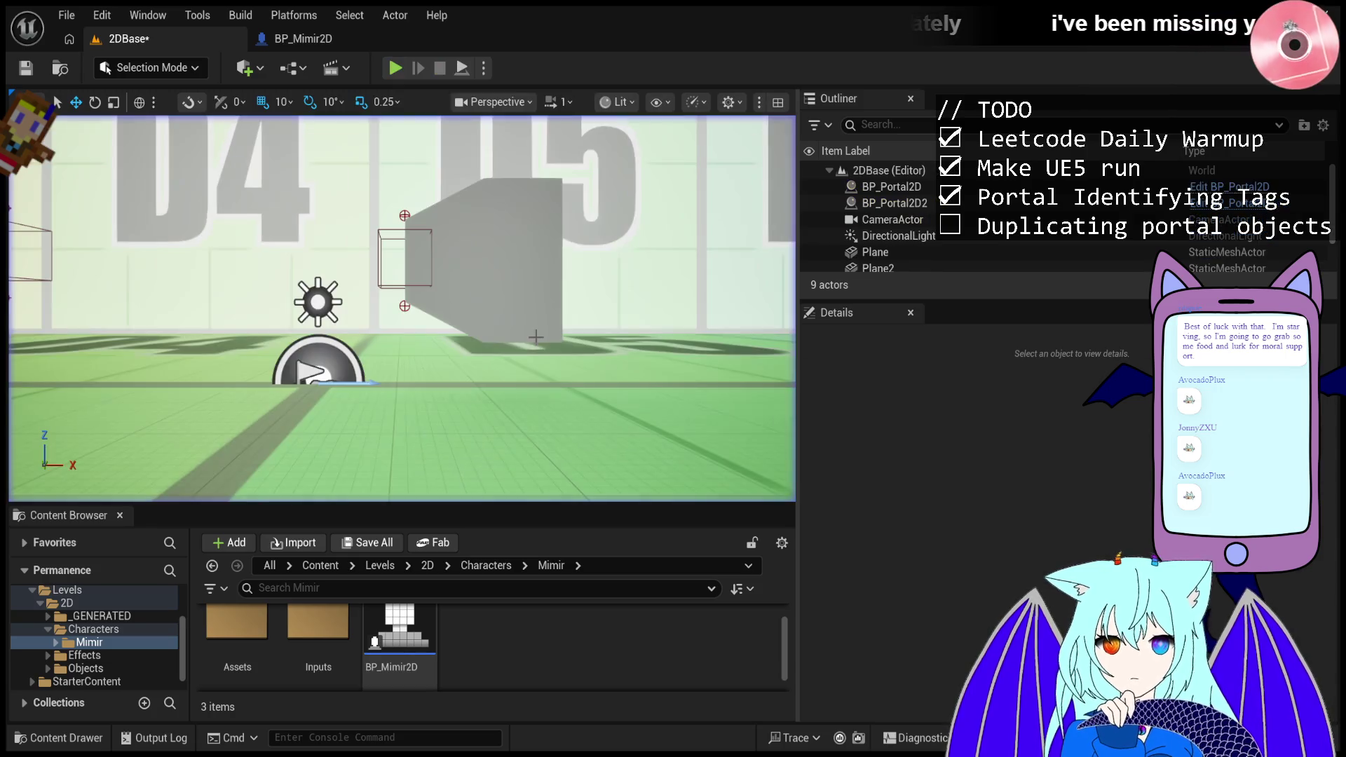
- Select BP_Portal2D2 and move it from D4 over to D5
scroll(281, 247, down, 5)
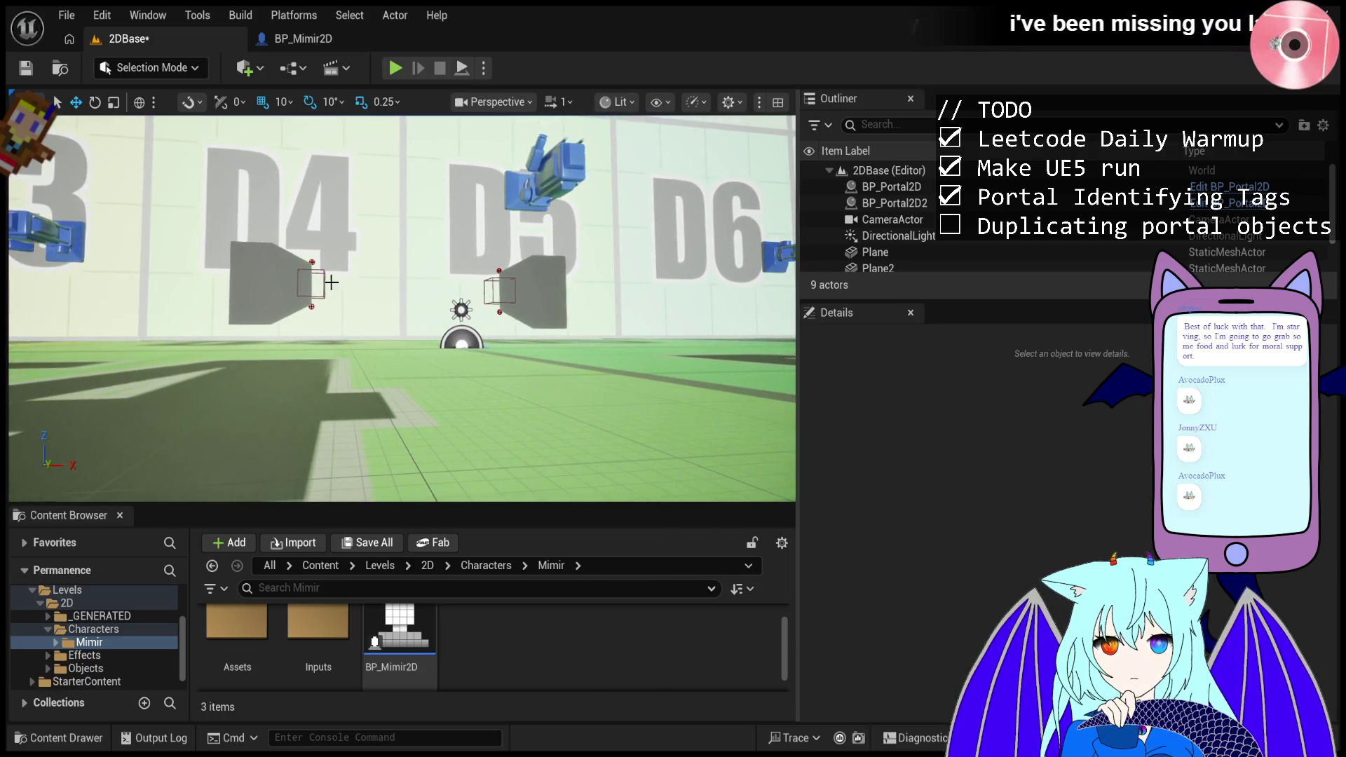
click(324, 284)
click(308, 293)
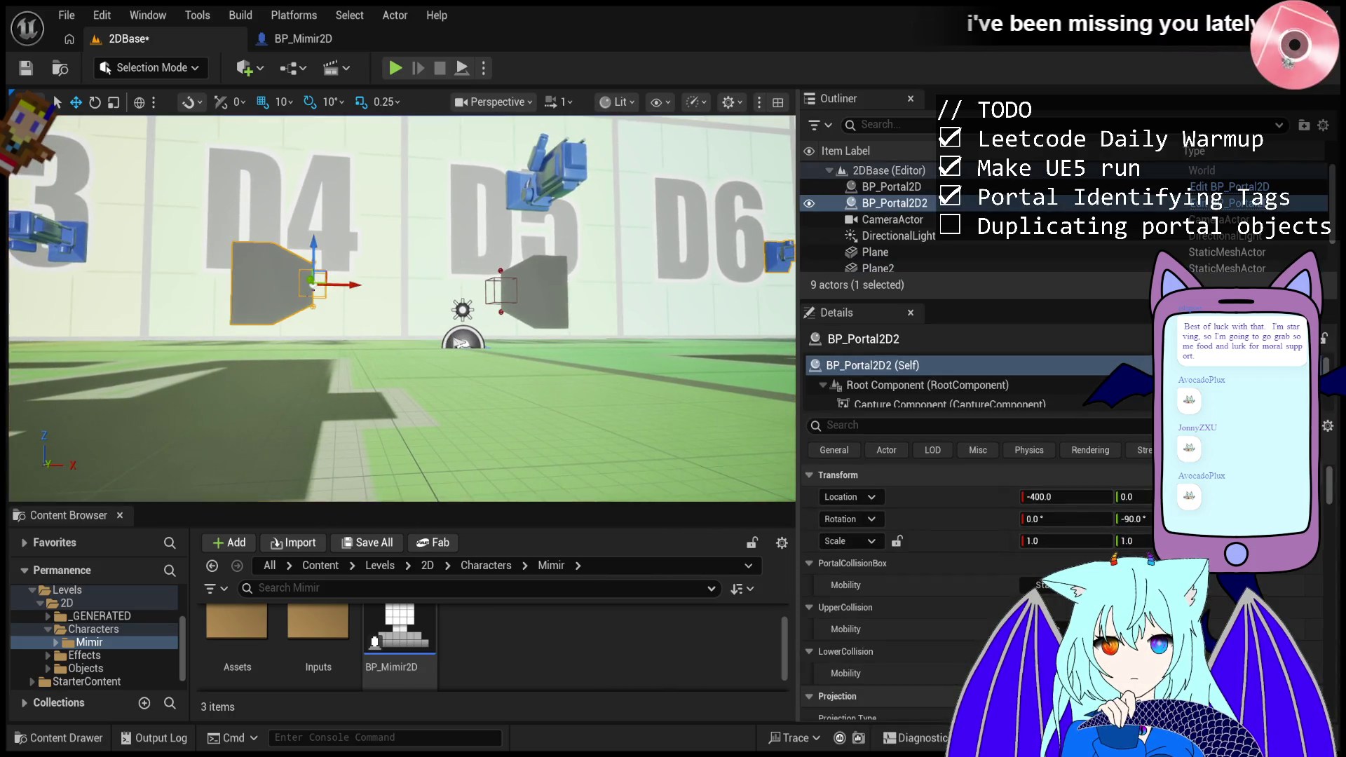
mouse_move(345, 282)
mouse_down()
mouse_move(526, 283)
mouse_move(486, 185)
mouse_up()
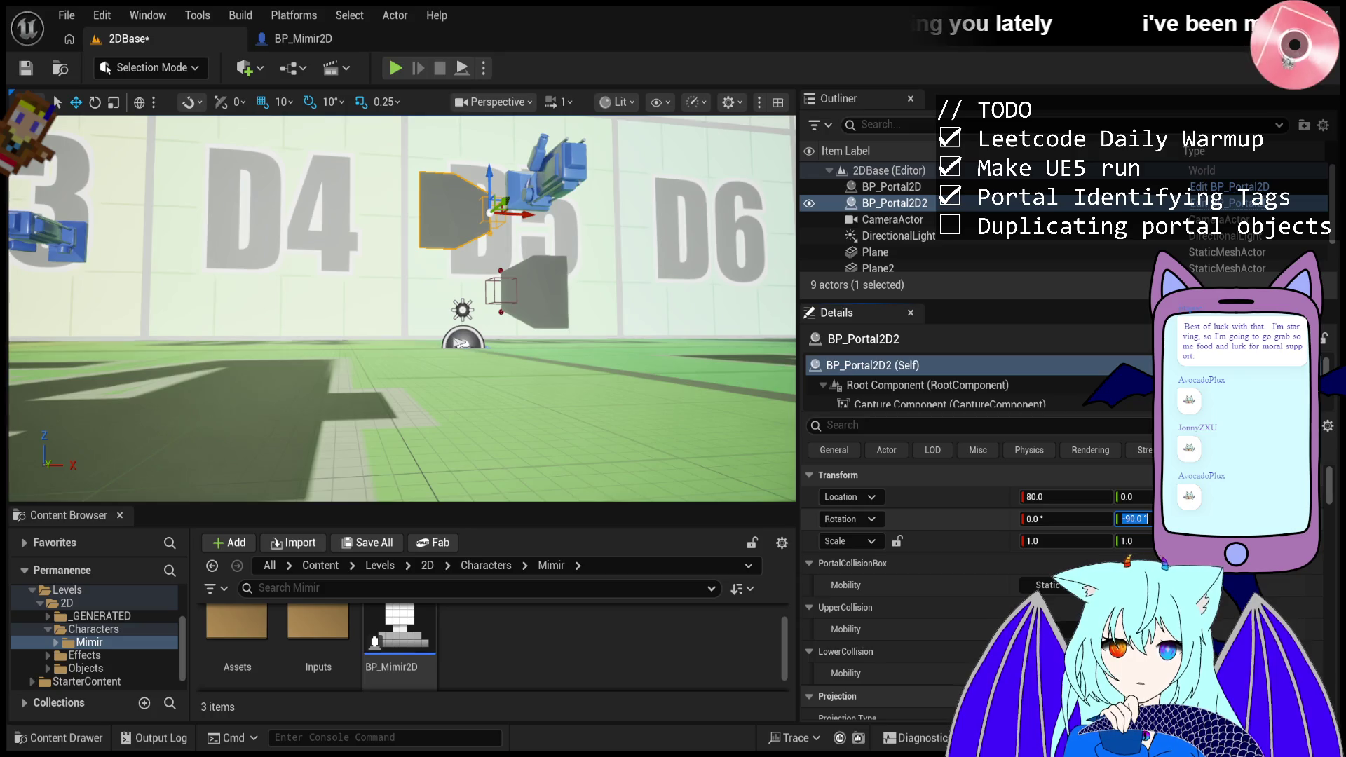
- Rotate the portal to 90, nudge its position, scrub rotation down to 65, and playtest
text(90)
key(Return)
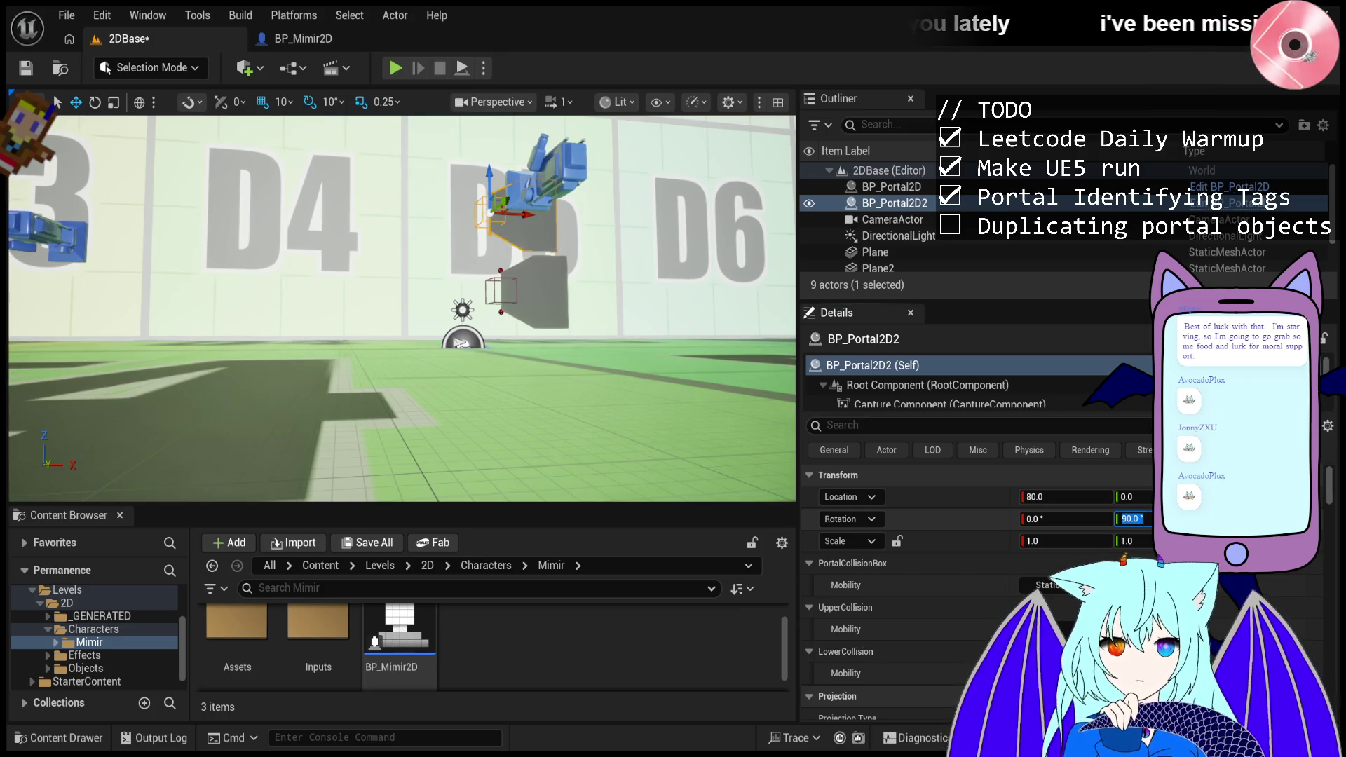
drag(492, 175, 513, 193)
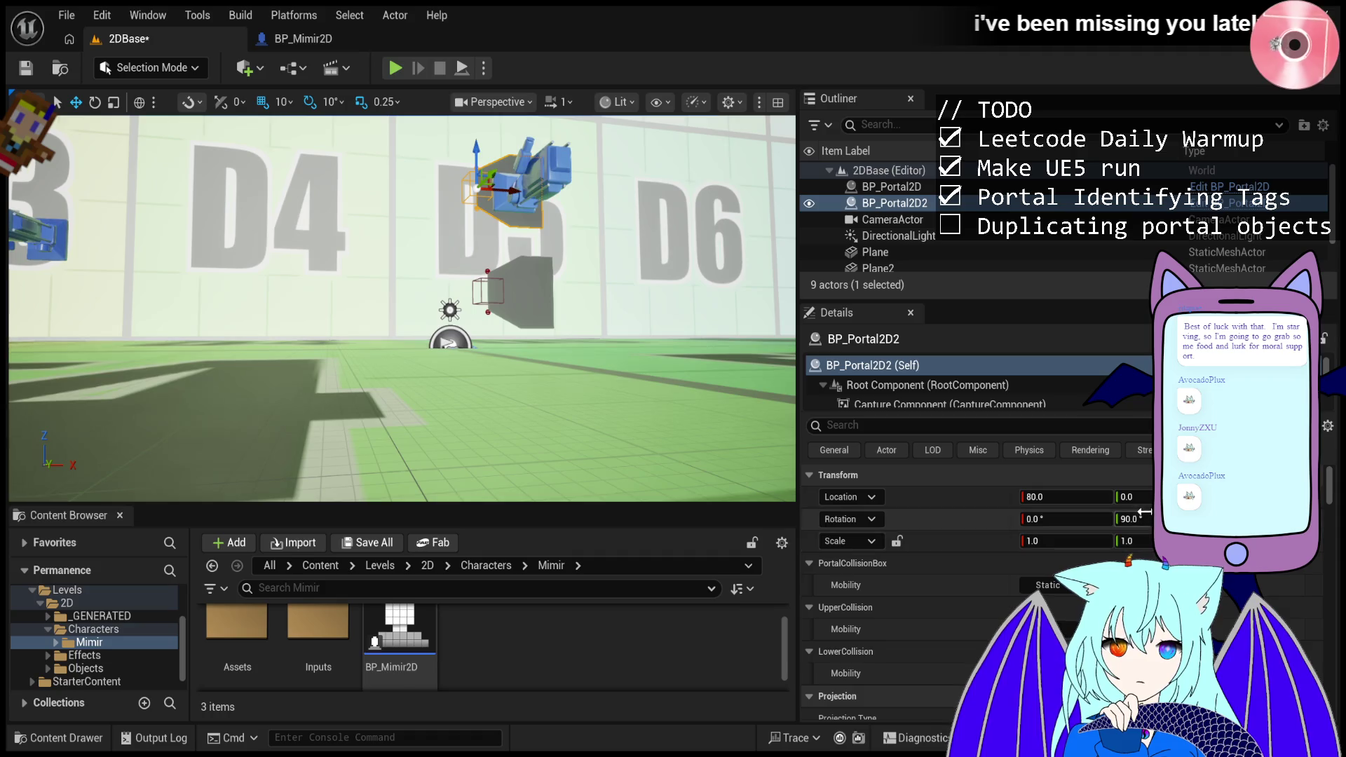
drag(1143, 519, 1126, 519)
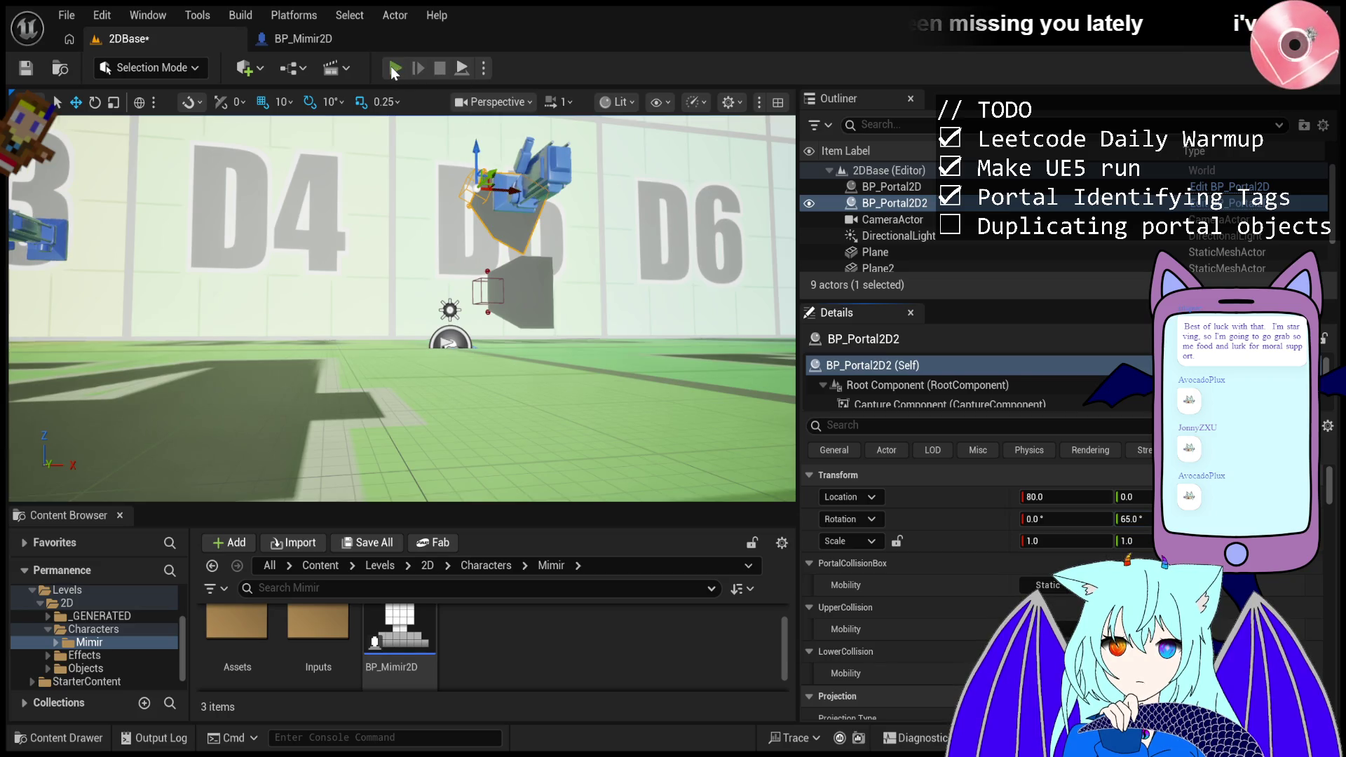
click(395, 68)
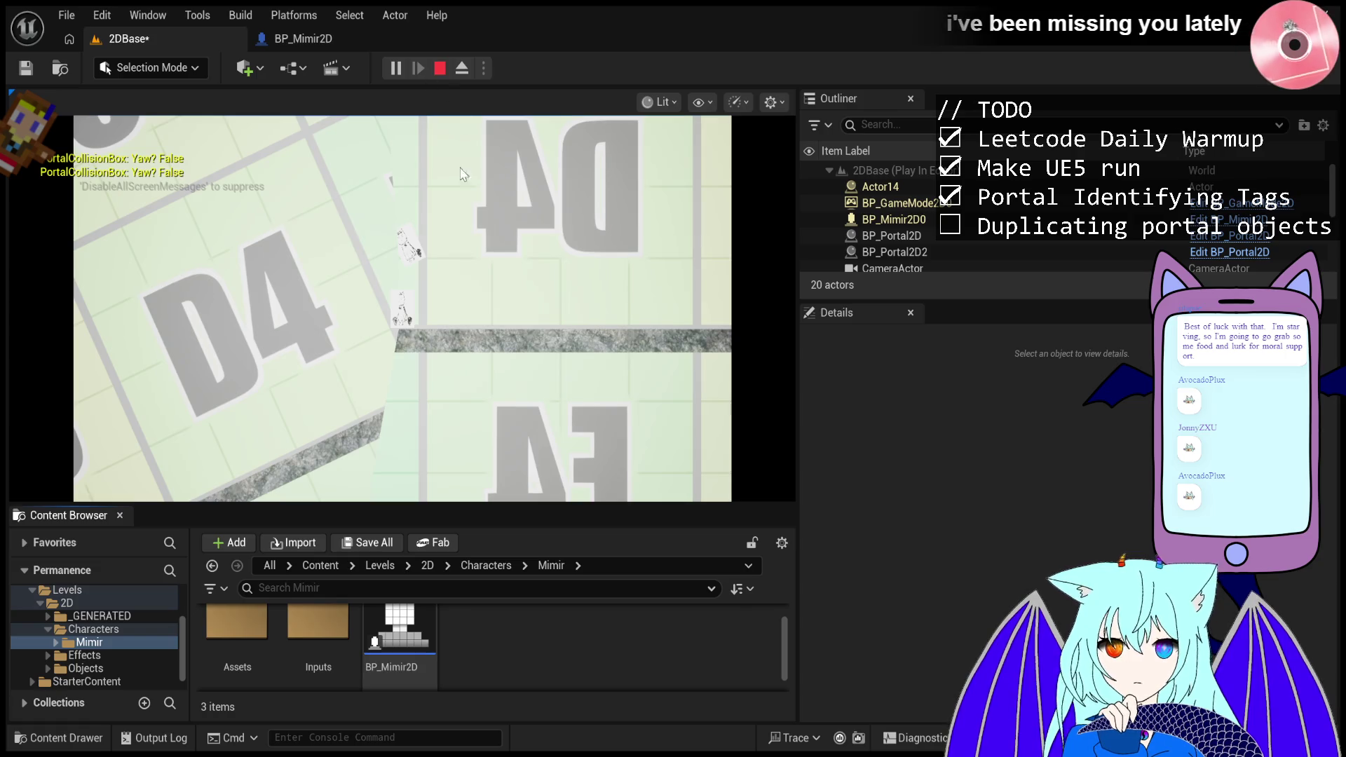
click(489, 300)
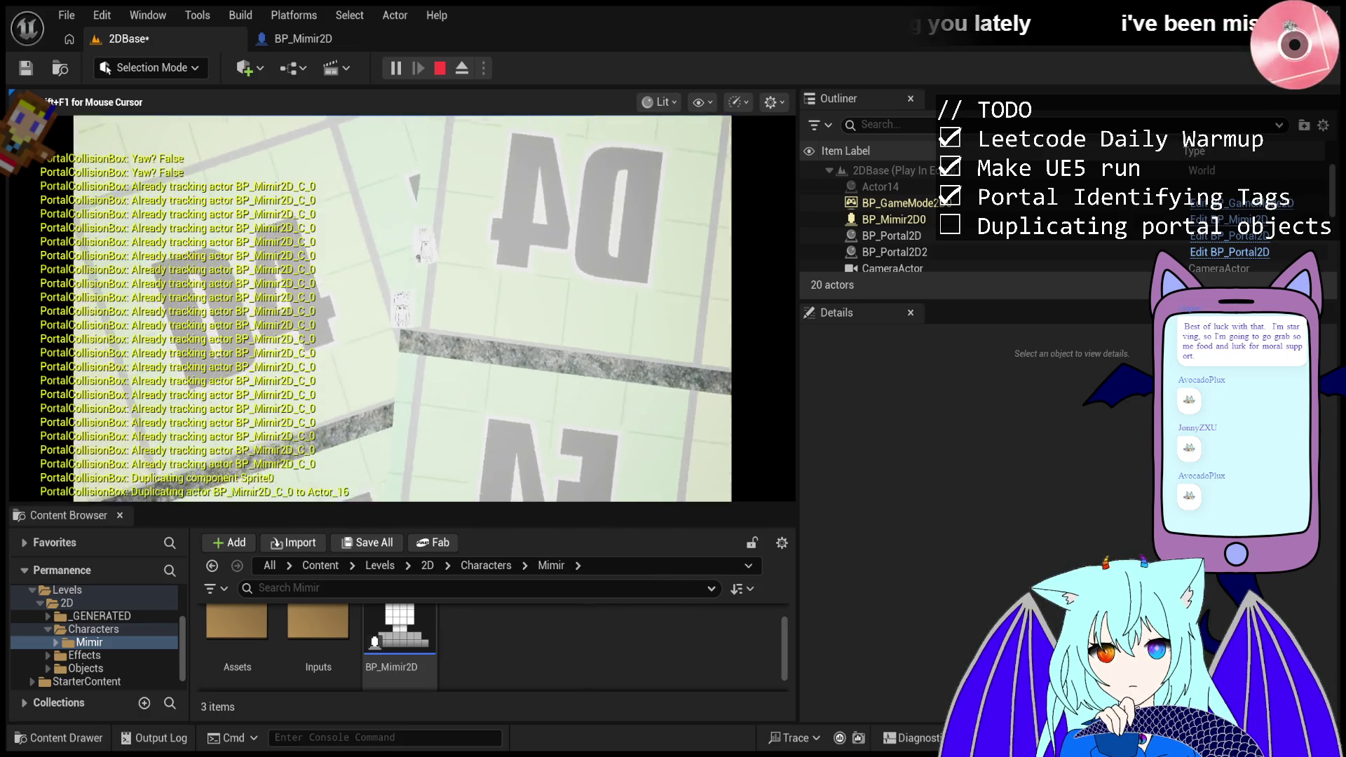
click(440, 70)
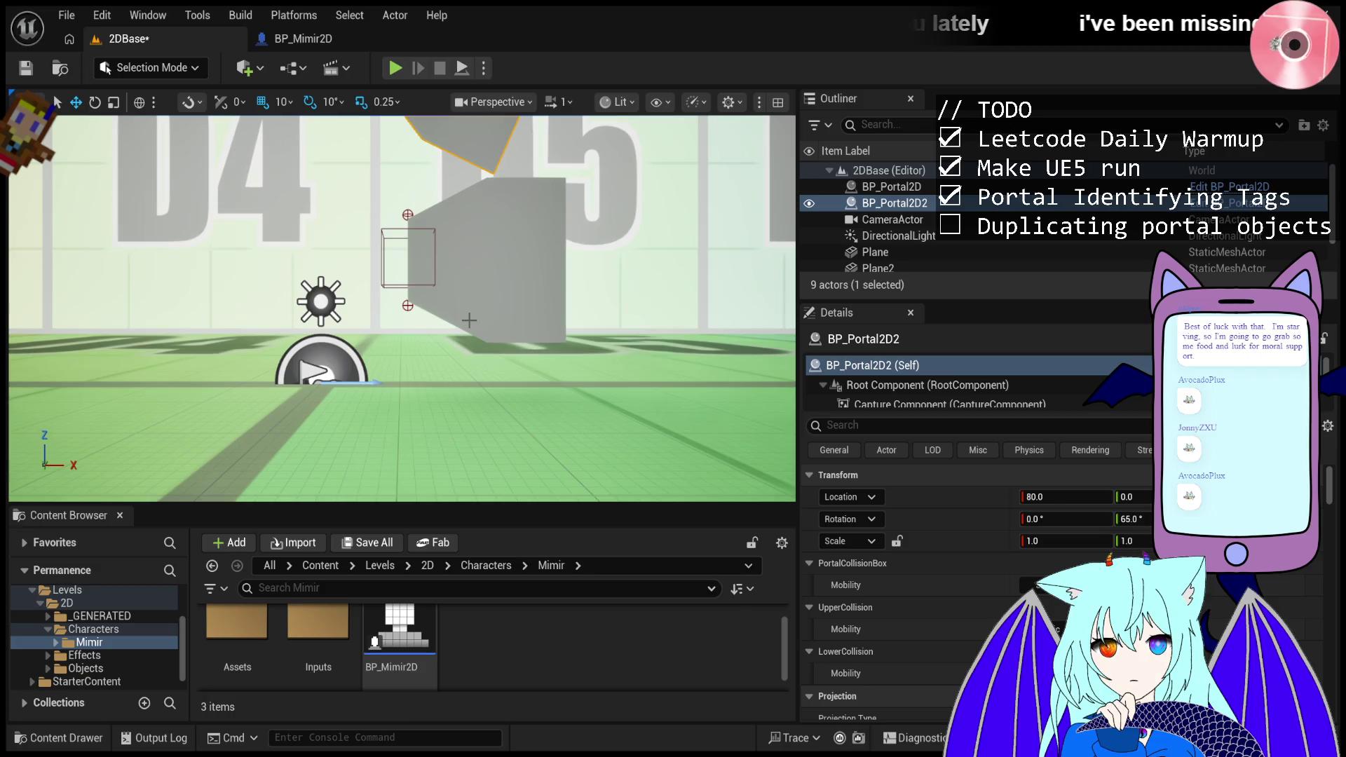
- Undo BP_Portal2D2's tilt, place it upright at X 440 right of D5, and playtest
double_click(895, 202)
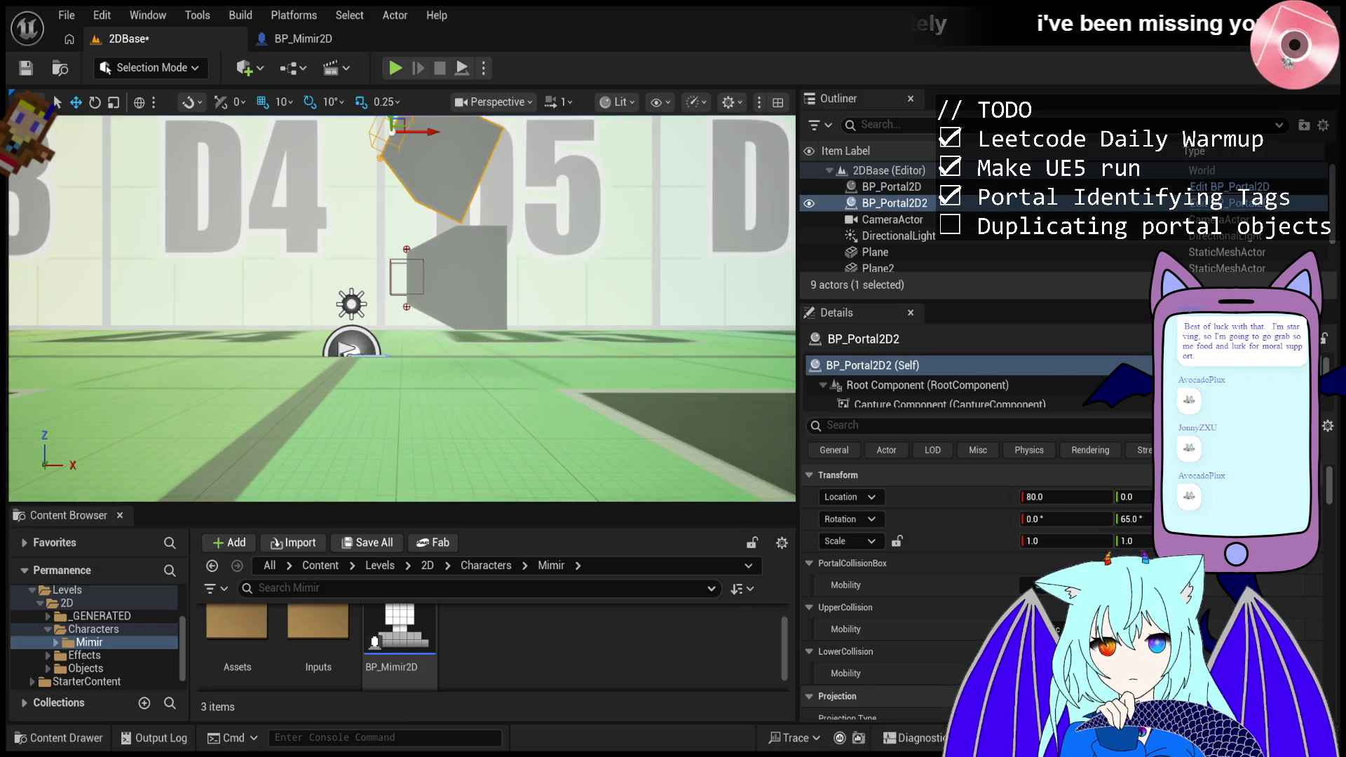
key(ctrl+z)
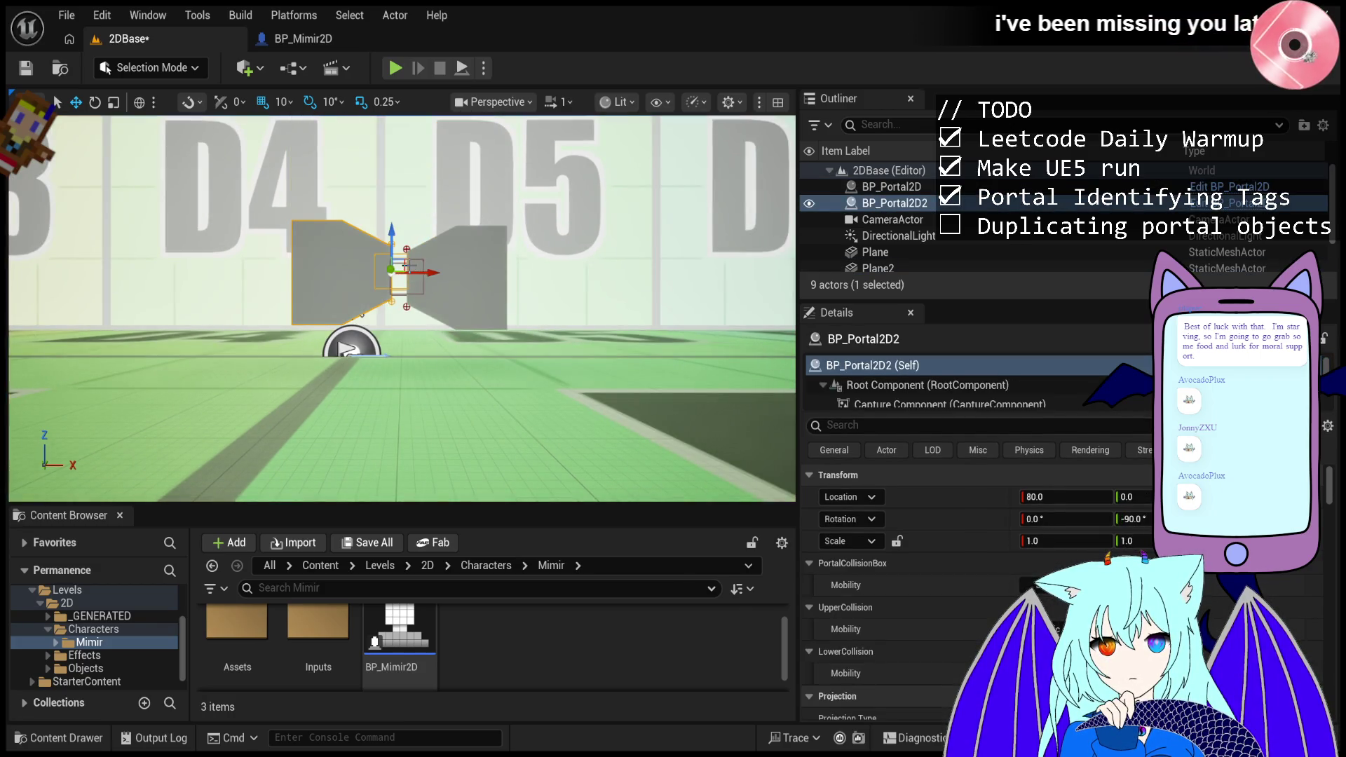
key(ctrl+z)
mouse_move(475, 139)
mouse_down()
mouse_move(537, 175)
mouse_move(545, 245)
mouse_up()
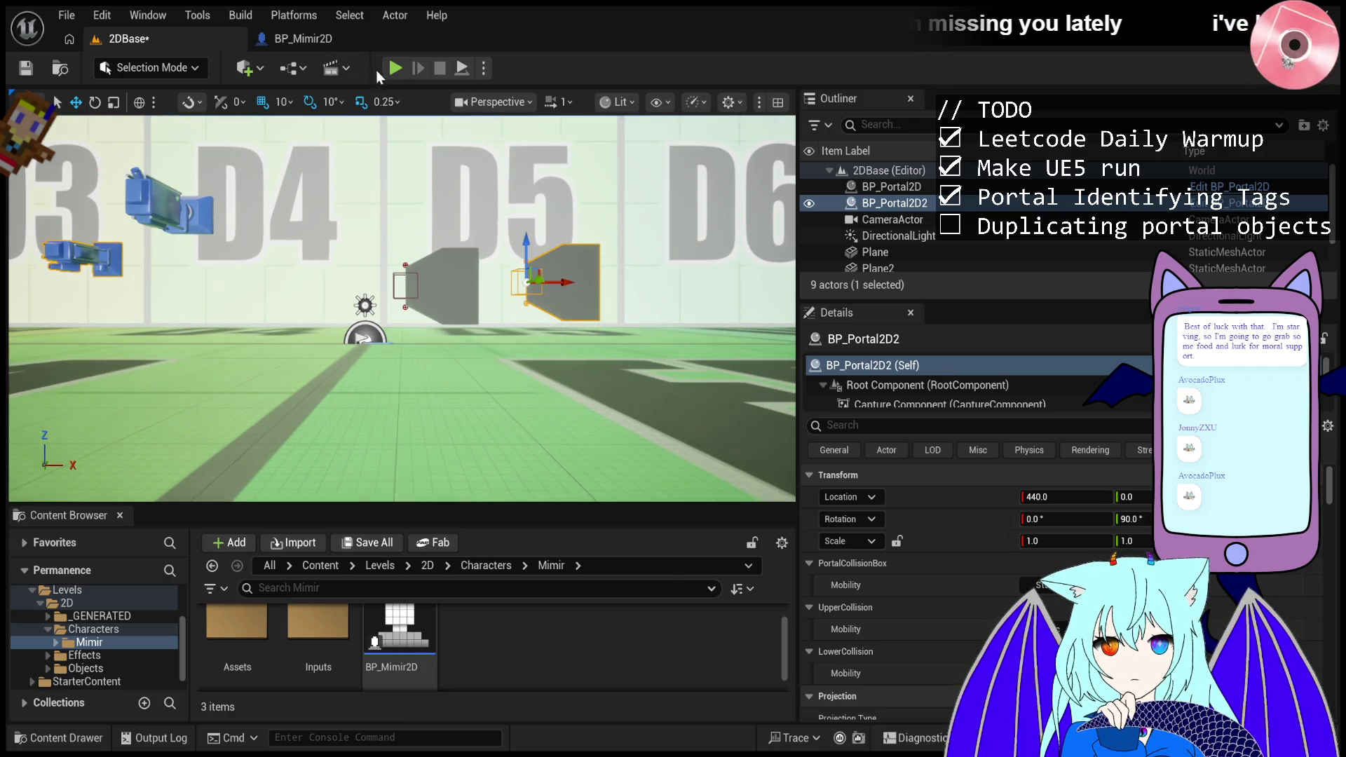
click(394, 73)
key(d)
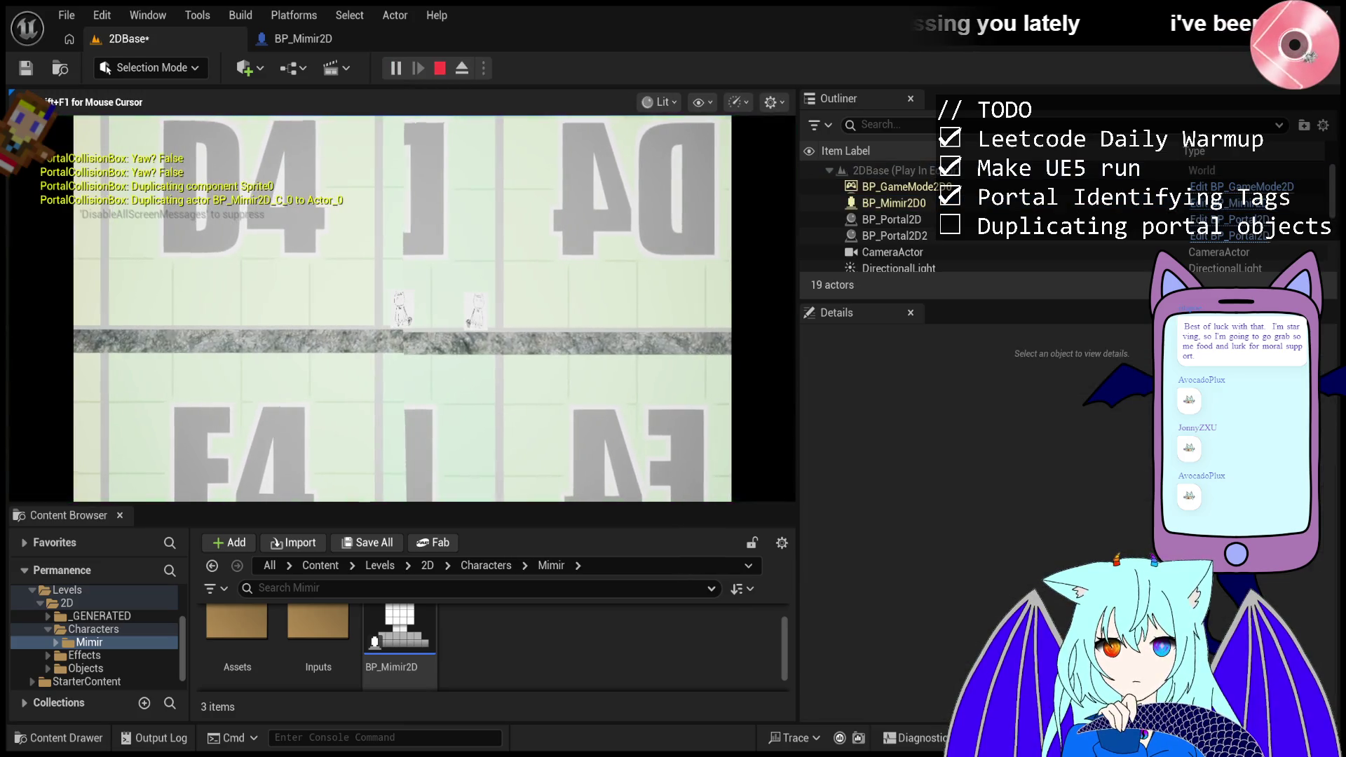
key(d)
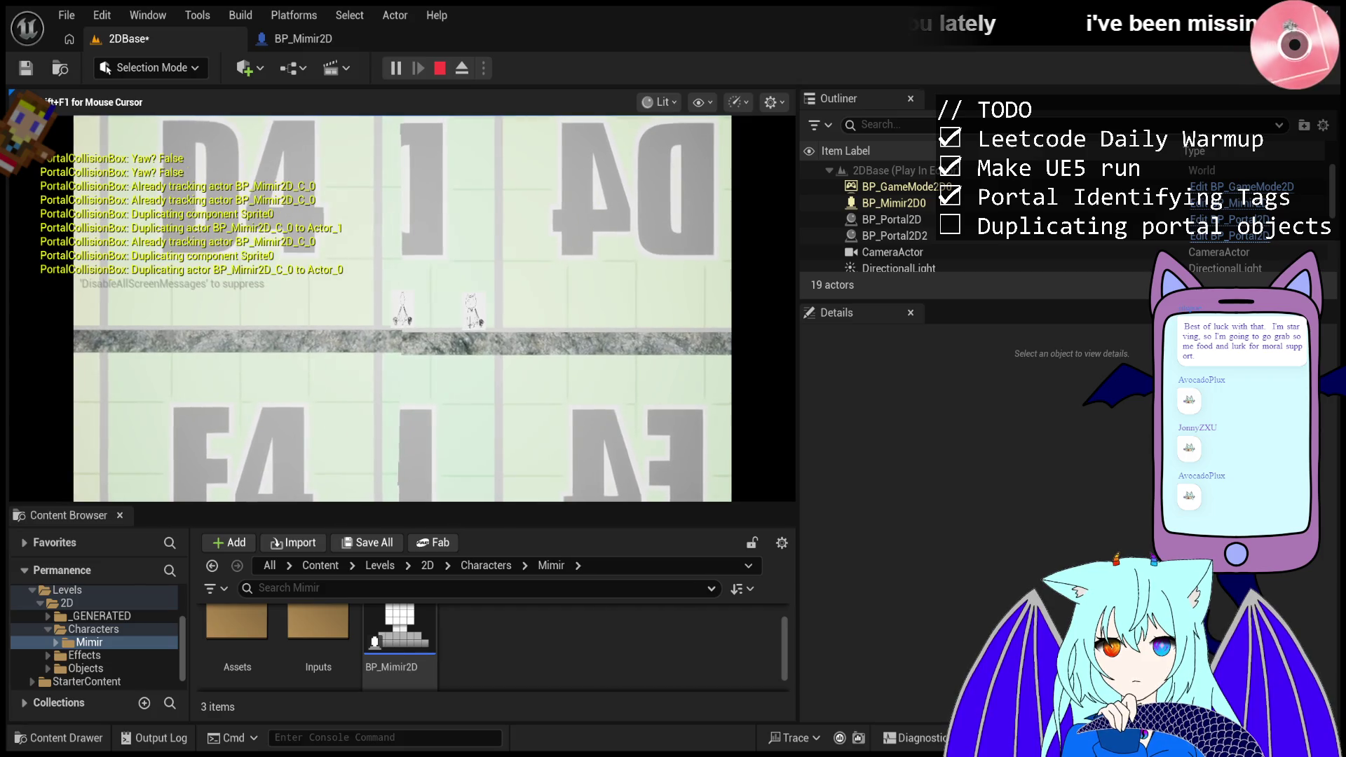
key(a)
key(d)
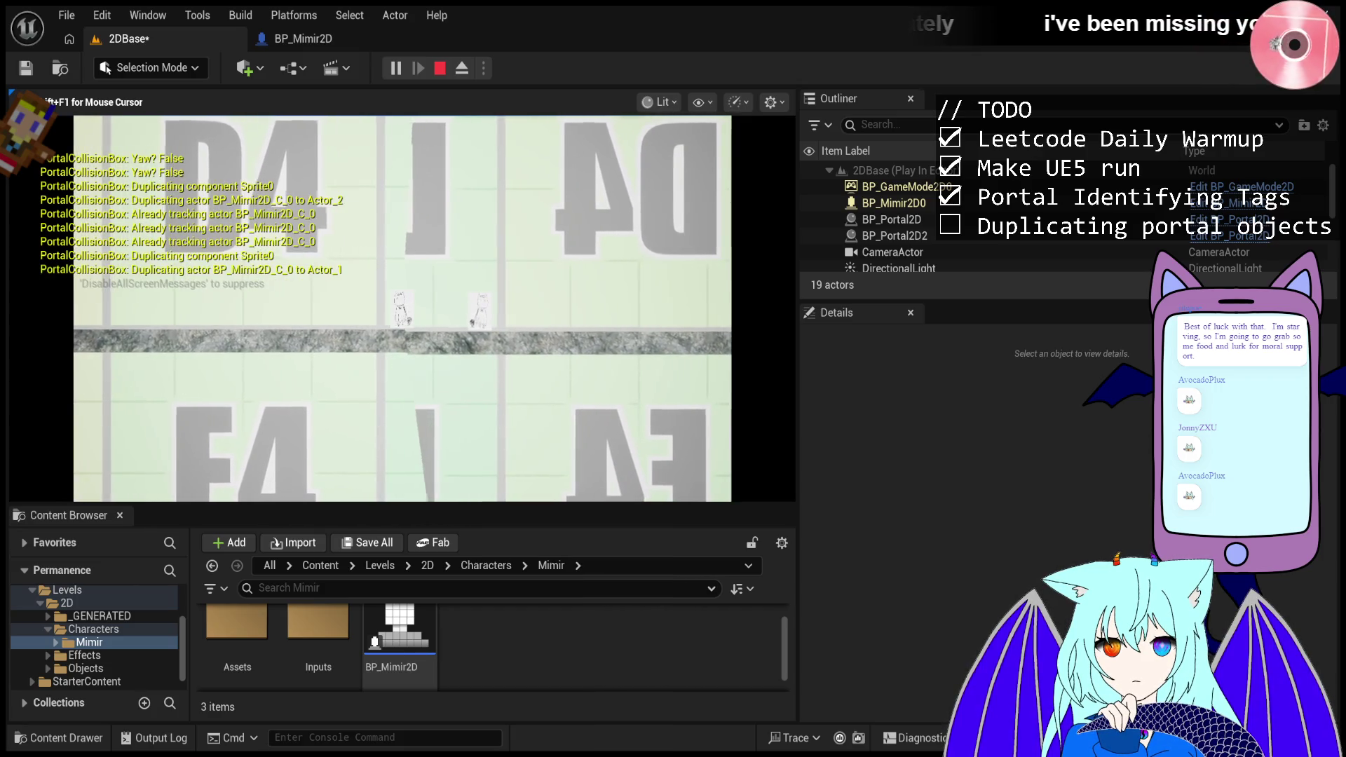
key(a)
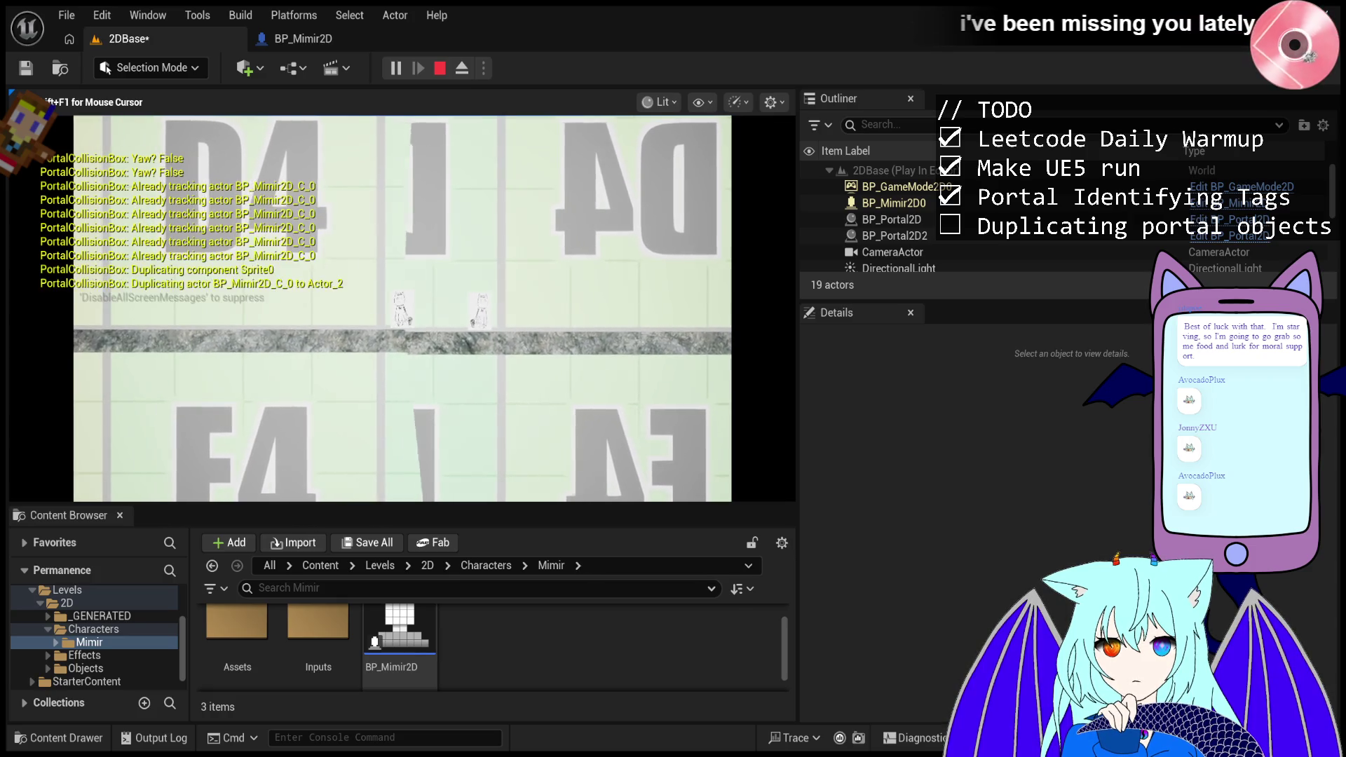
key(d)
key(d)
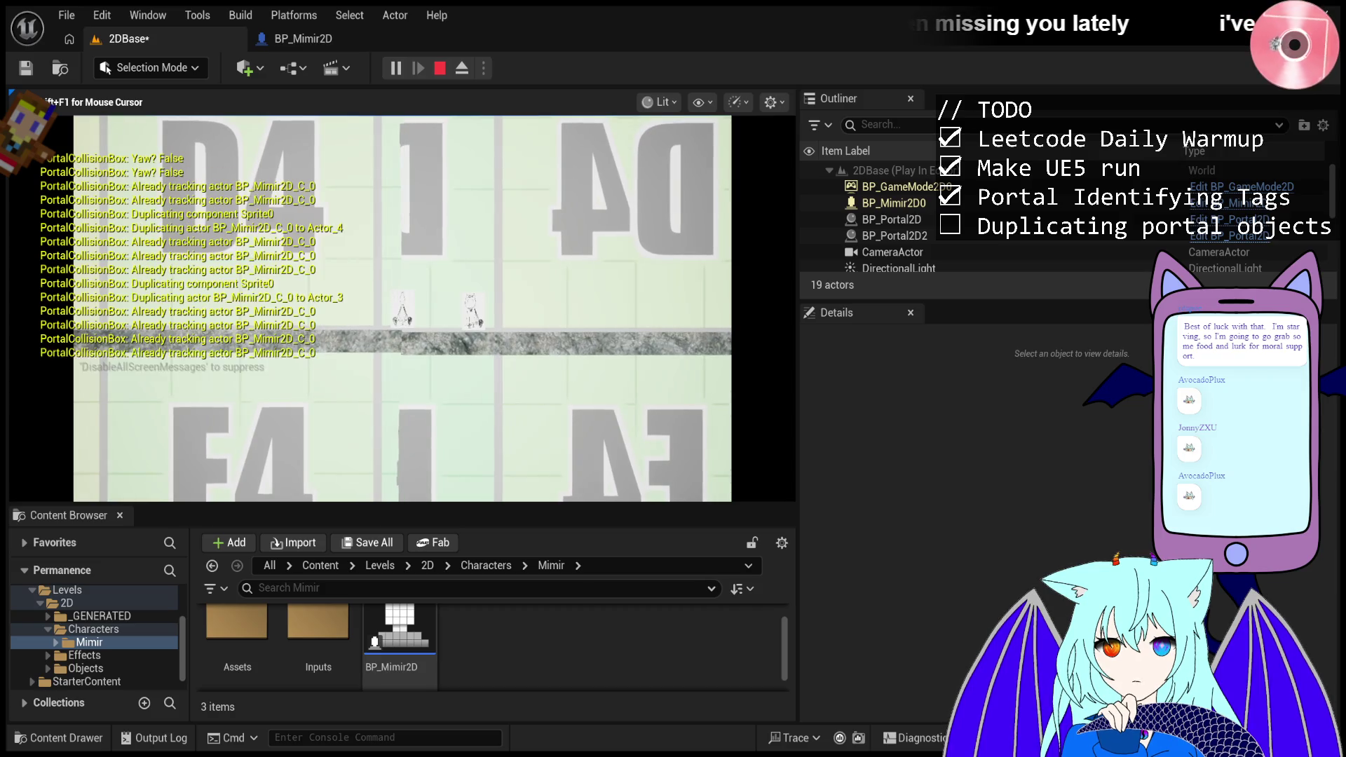
key(a)
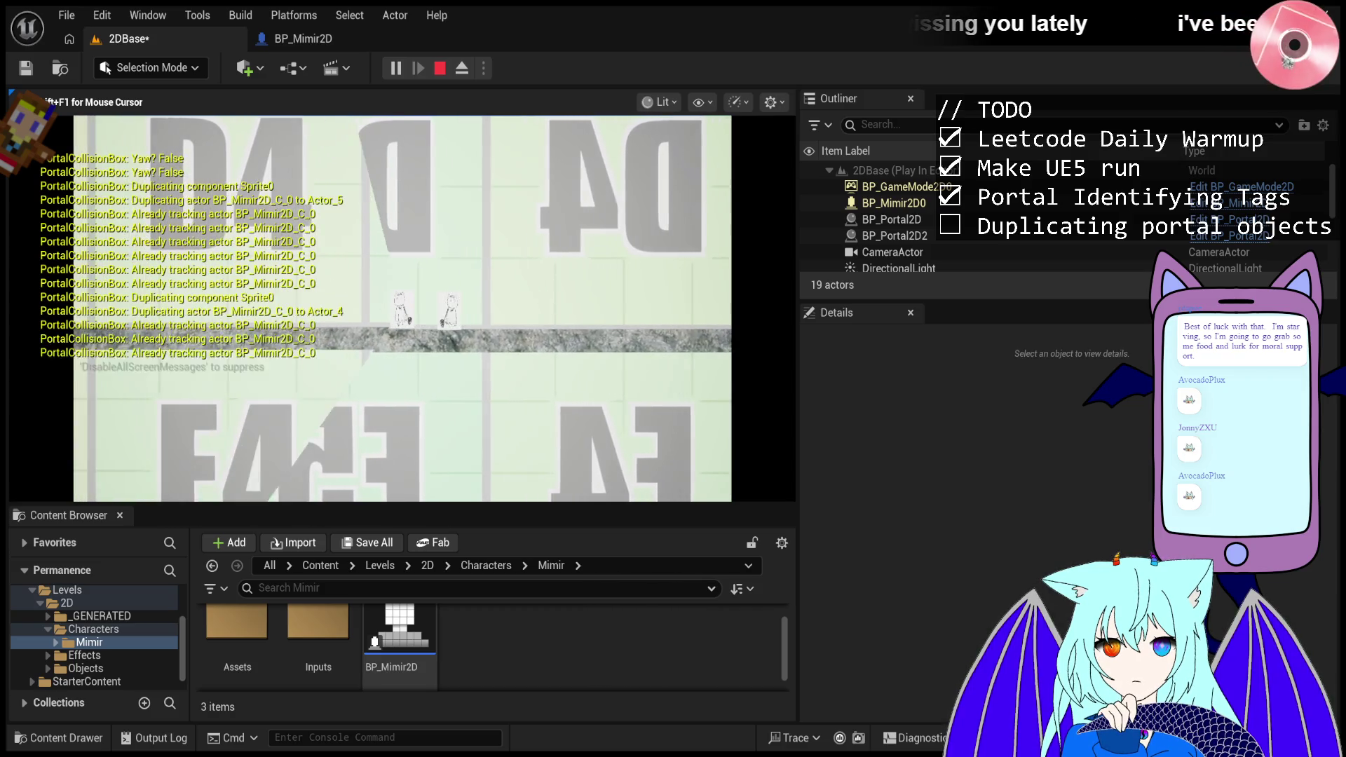
key(d)
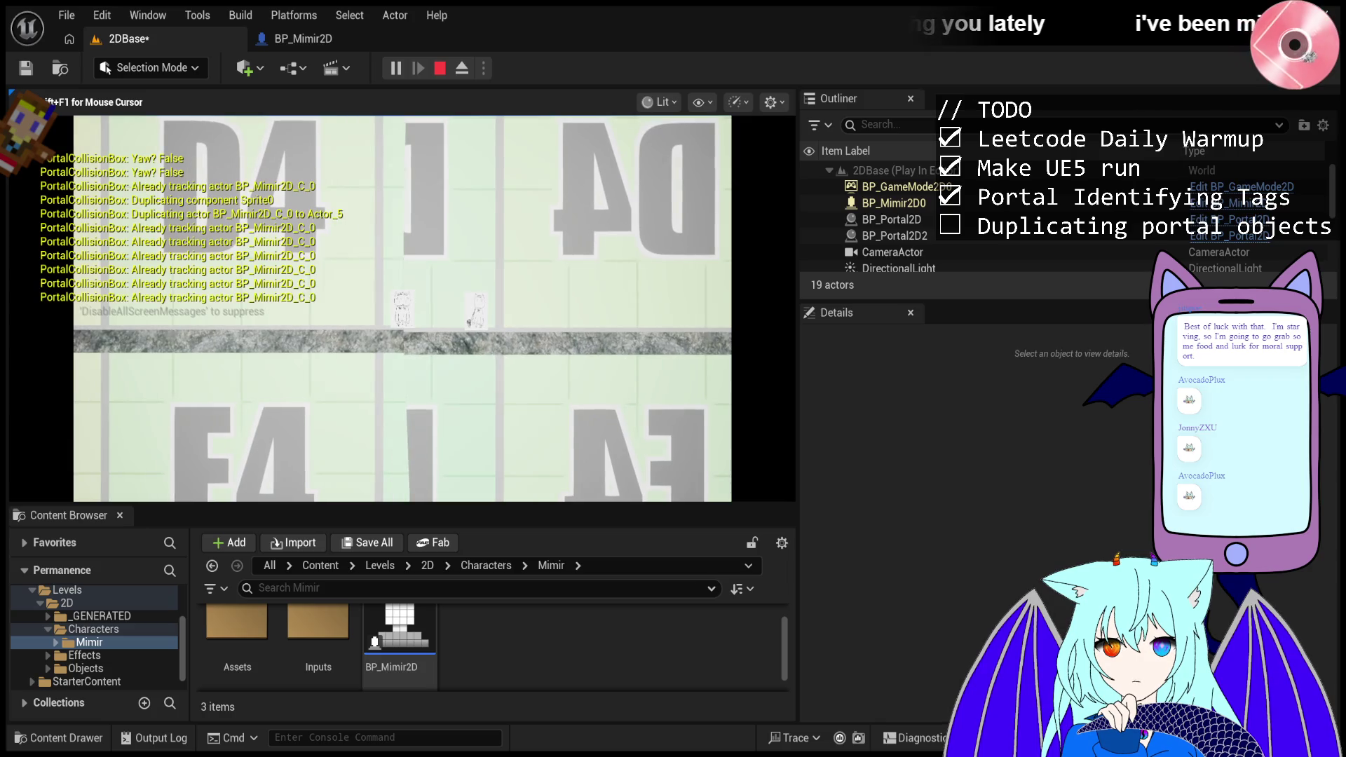
key(d)
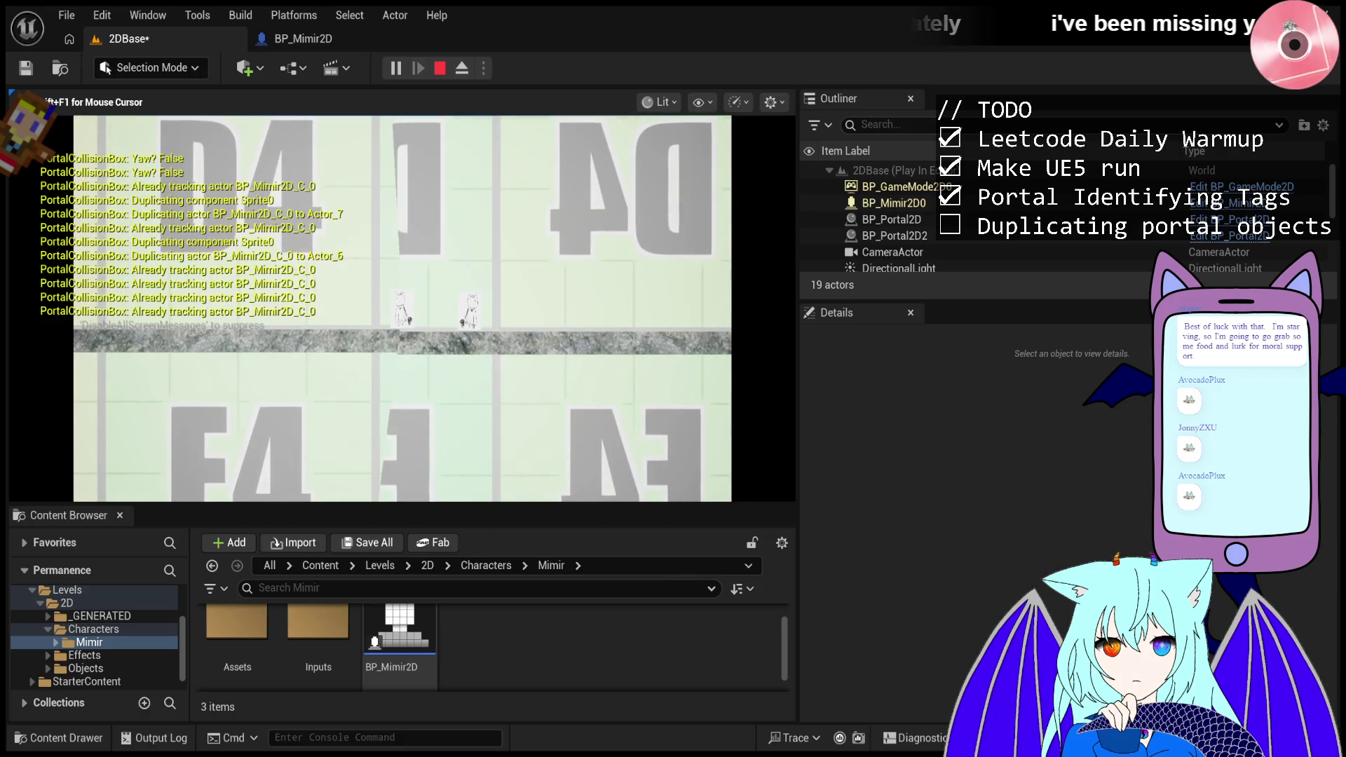
key(Escape)
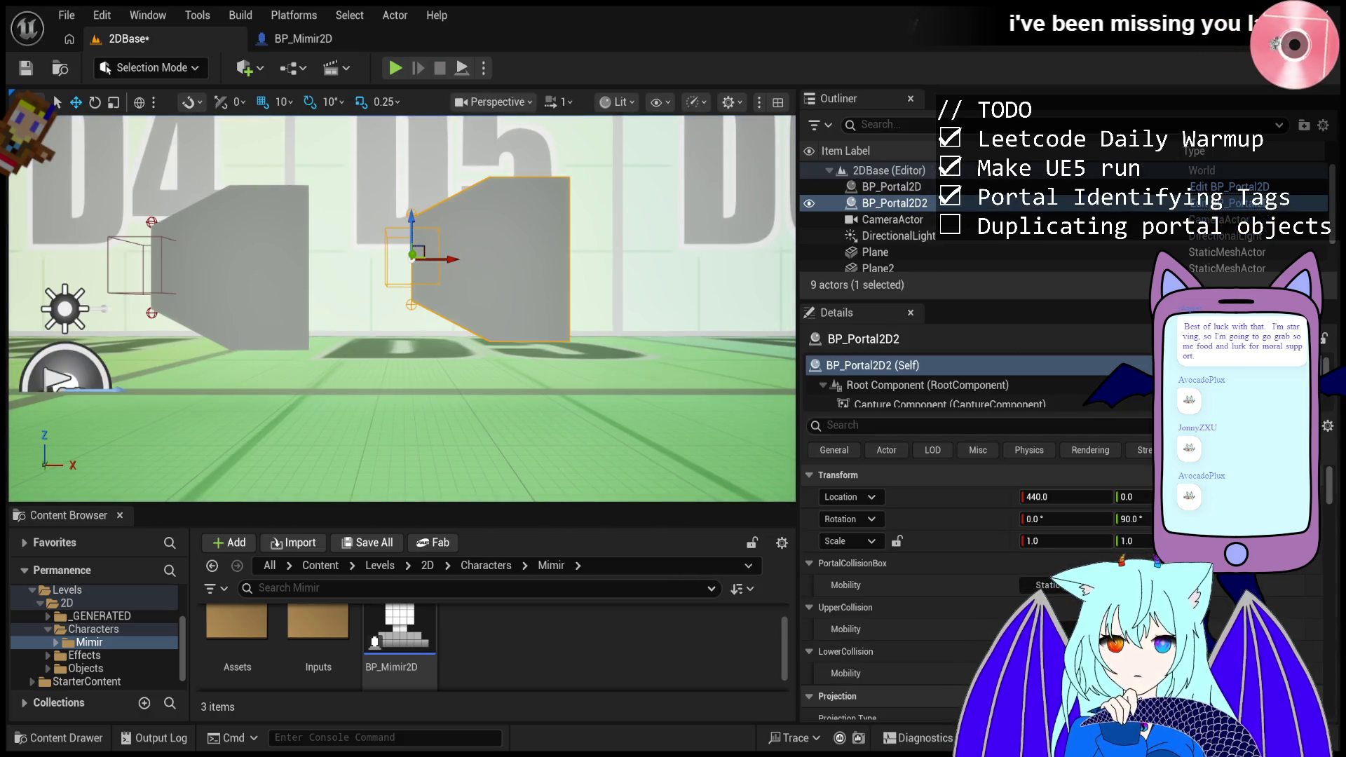
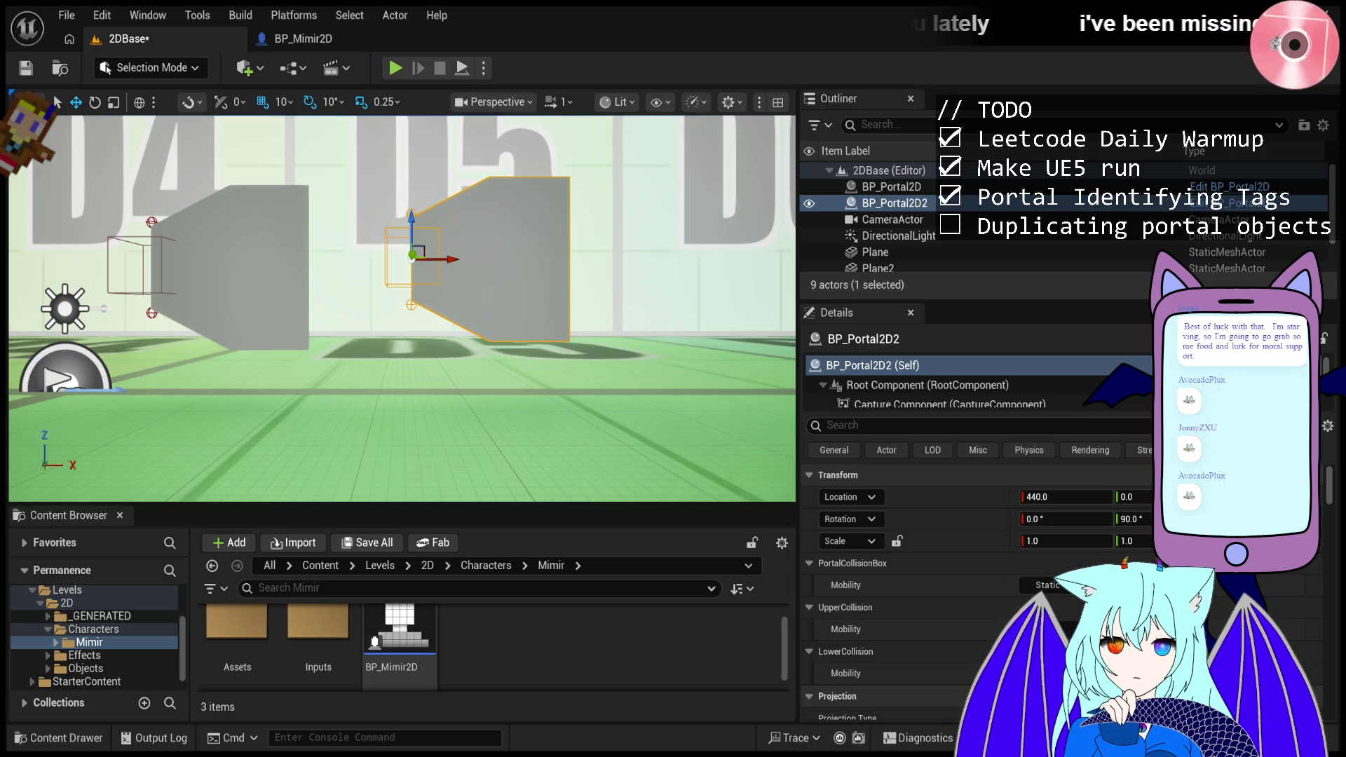
- Play-test the level, walking Mimir right and left through the portals, then stop
click(398, 69)
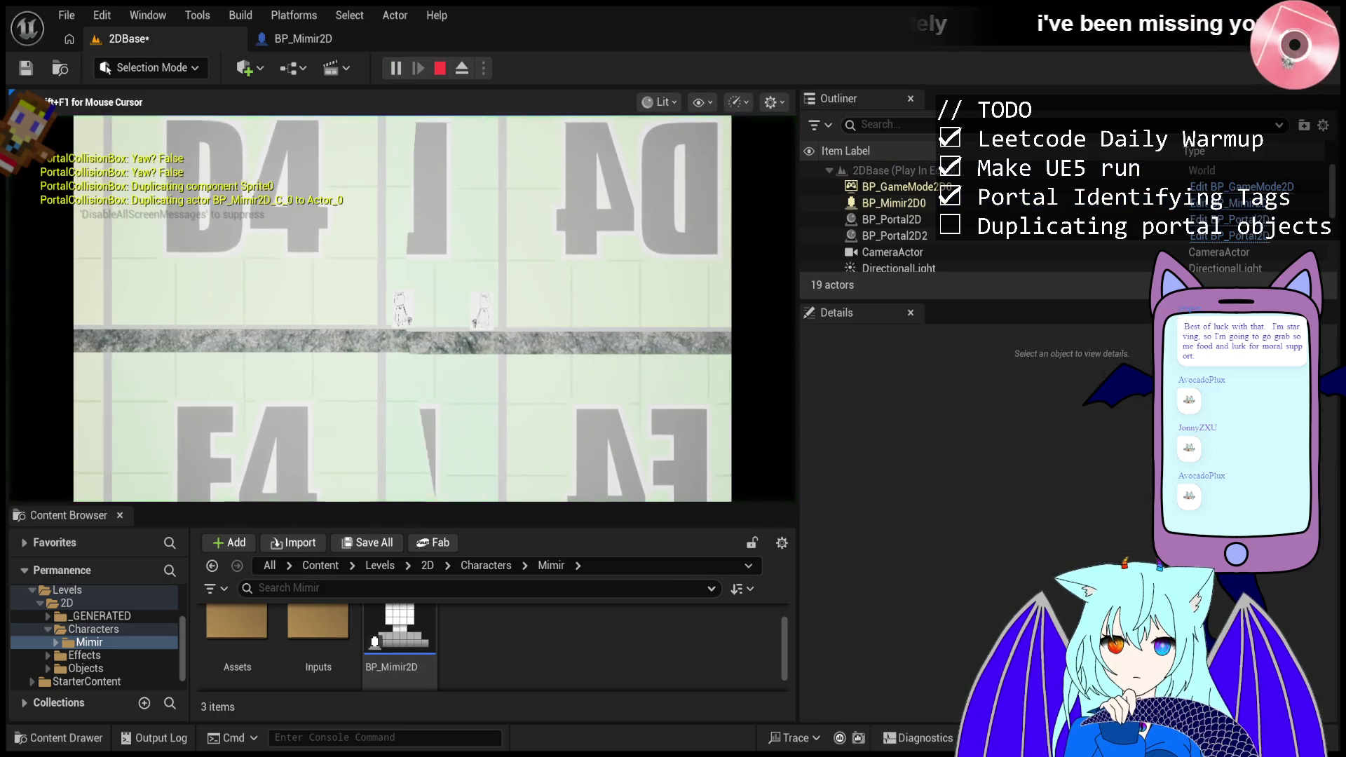
key(d)
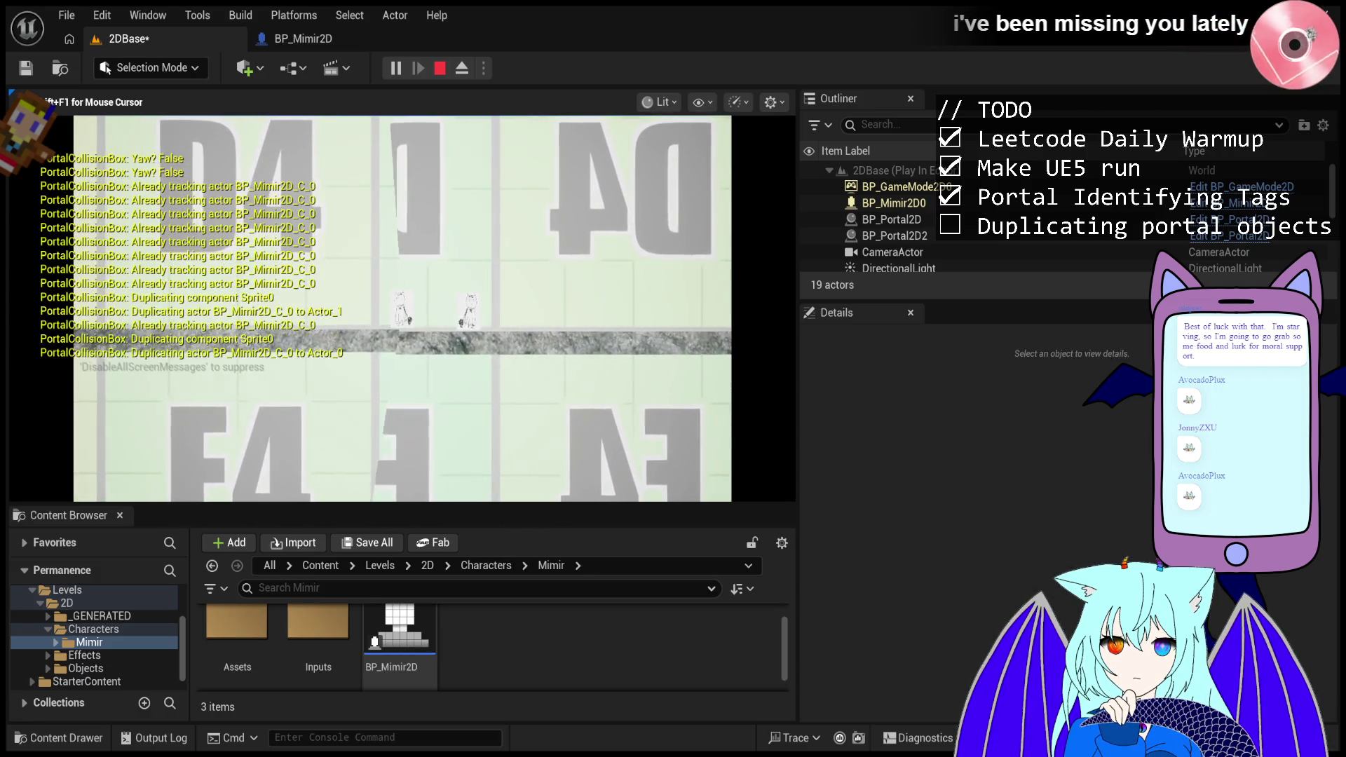
key(a)
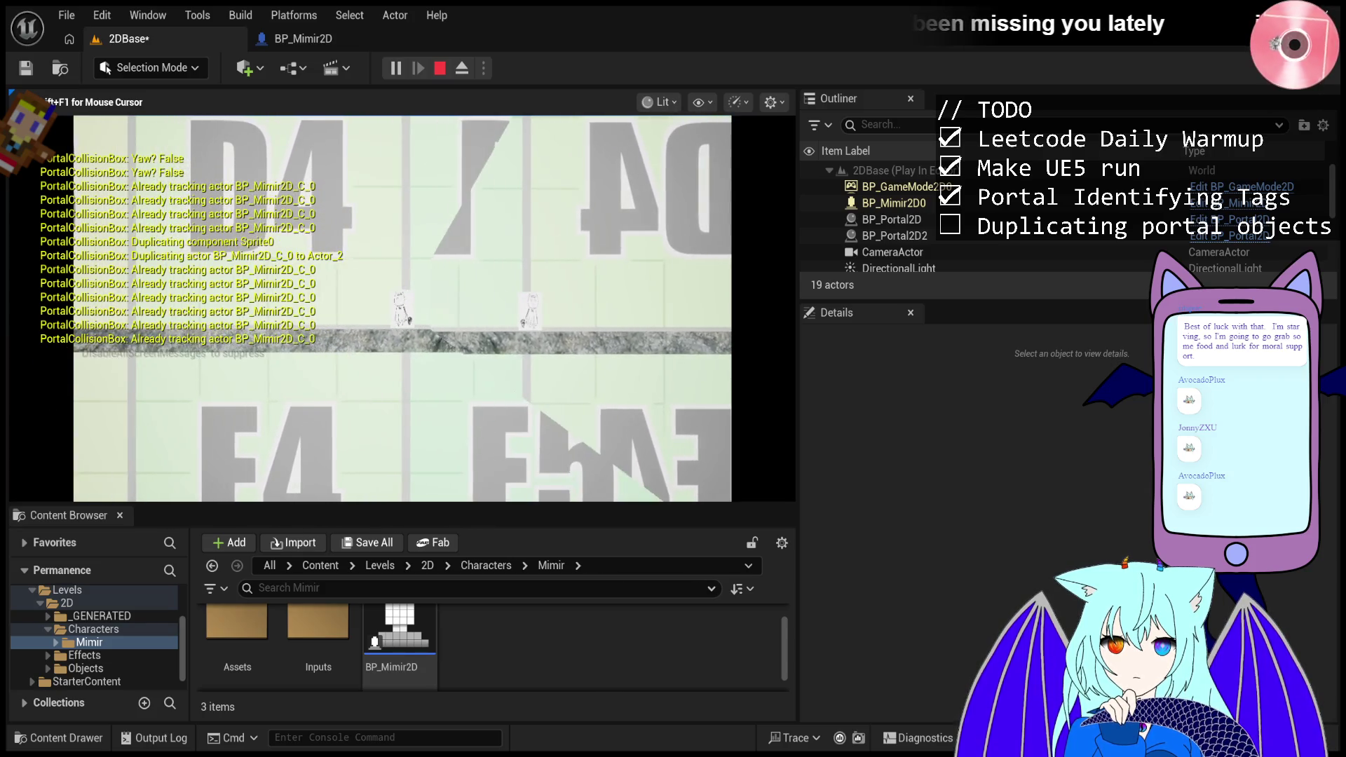
key(Escape)
- Move the second portal to X -330 facing -90° and play-test it again
scroll(505, 305, down, 3)
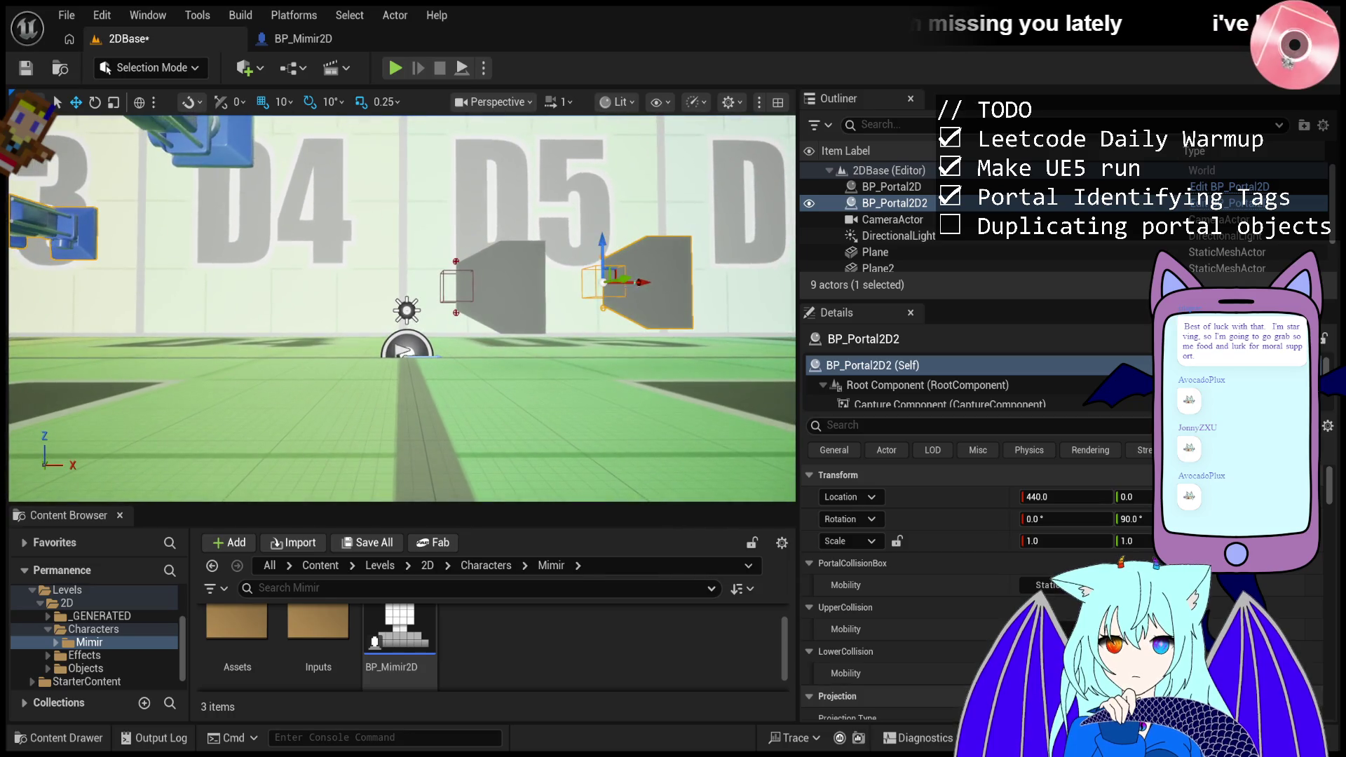
key(ctrl+z)
key(ctrl+z)
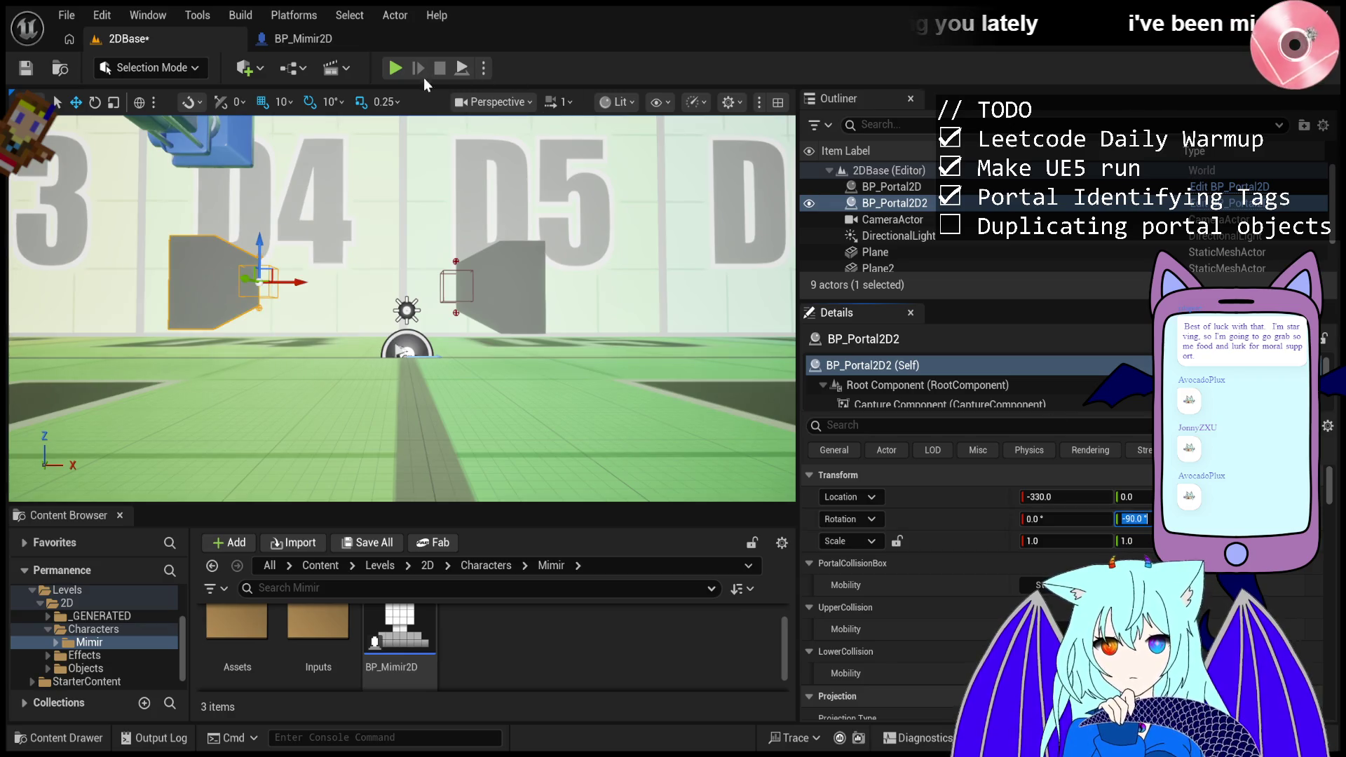
click(395, 68)
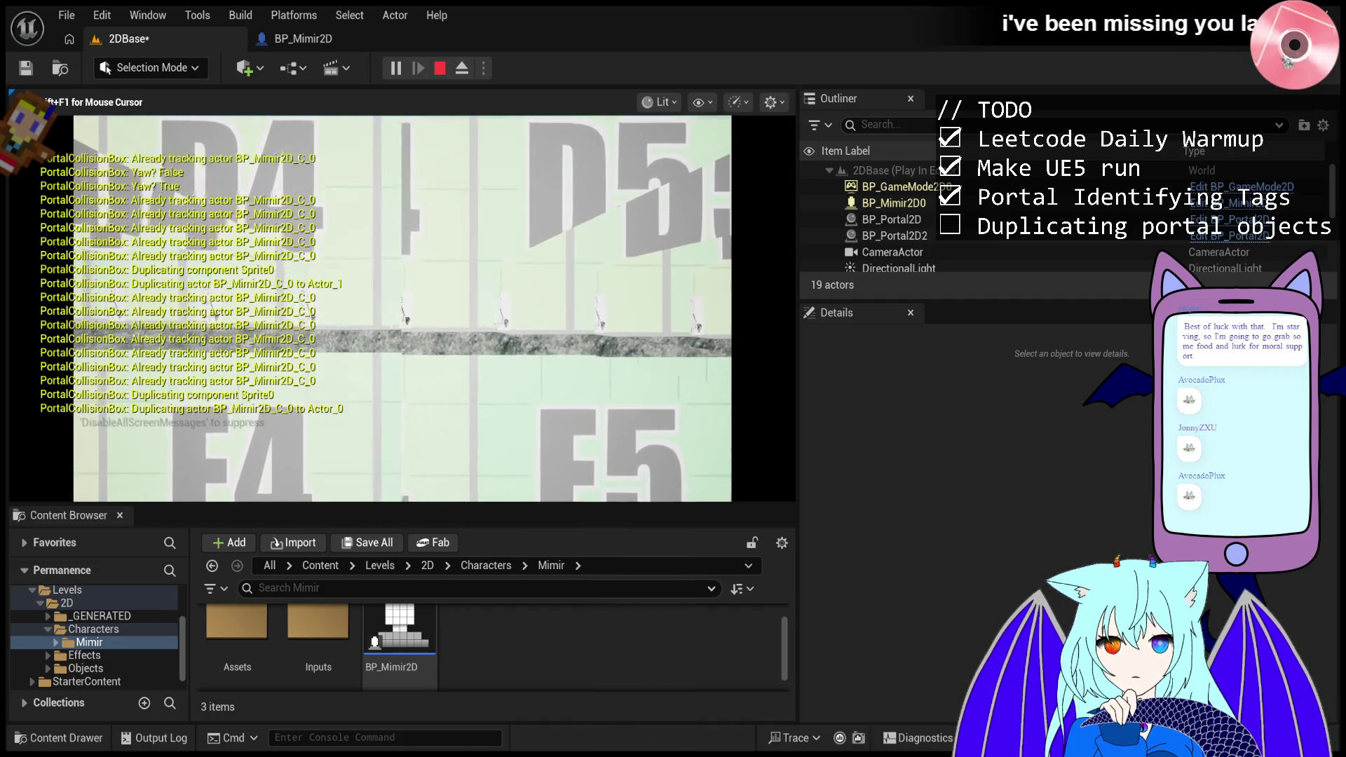
key(Escape)
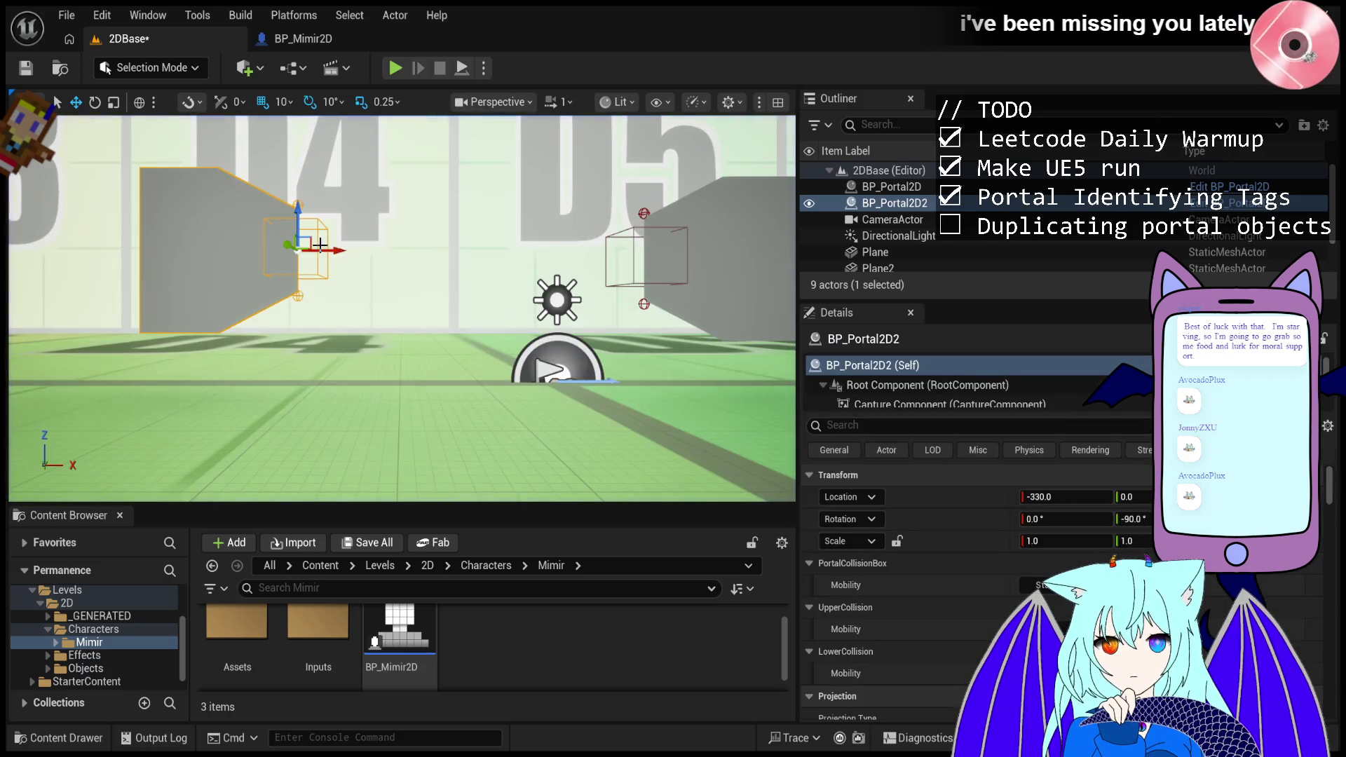
- Move the second portal to X -200, rotate it to 59°, slide it right above the floor, and play-test
key(ctrl+z)
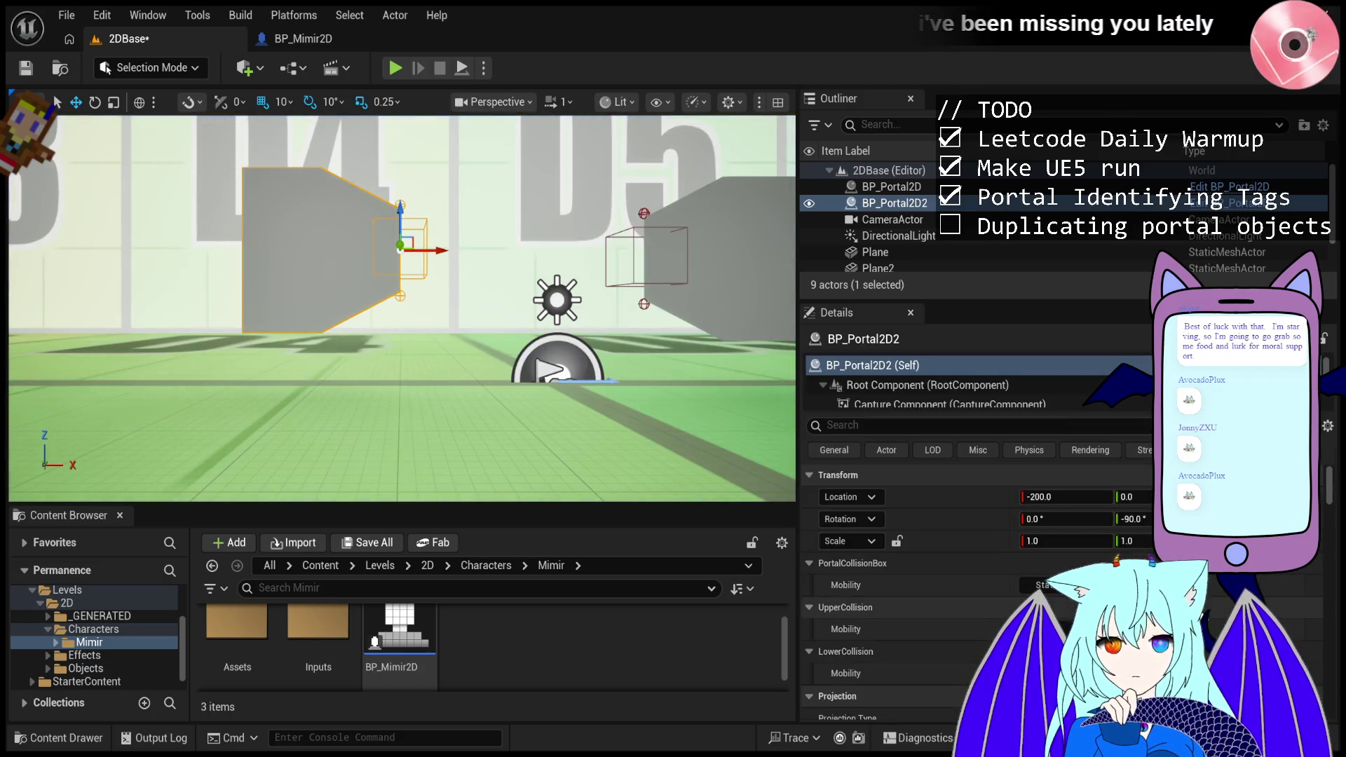
key(ctrl+z)
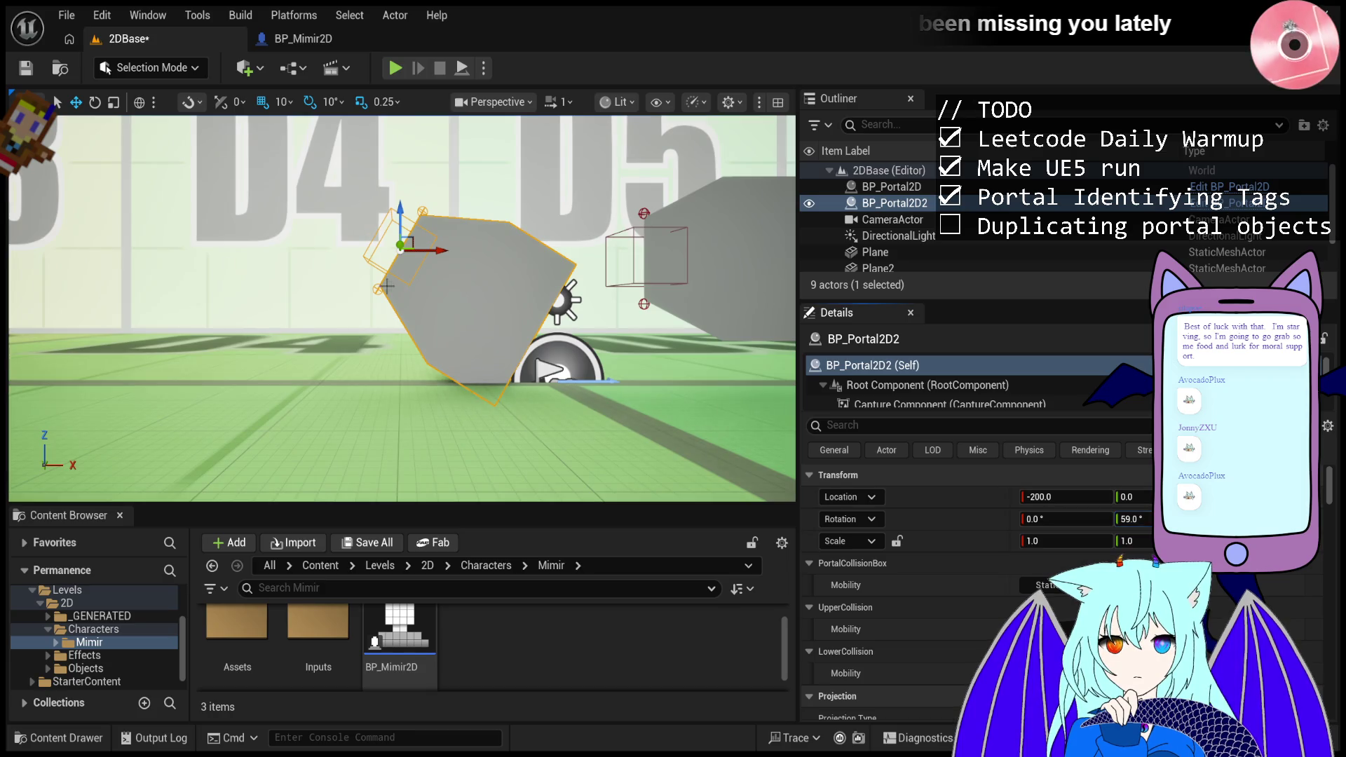
mouse_move(438, 251)
mouse_down()
mouse_move(505, 210)
mouse_move(673, 239)
mouse_move(674, 310)
mouse_move(650, 238)
mouse_up()
click(396, 69)
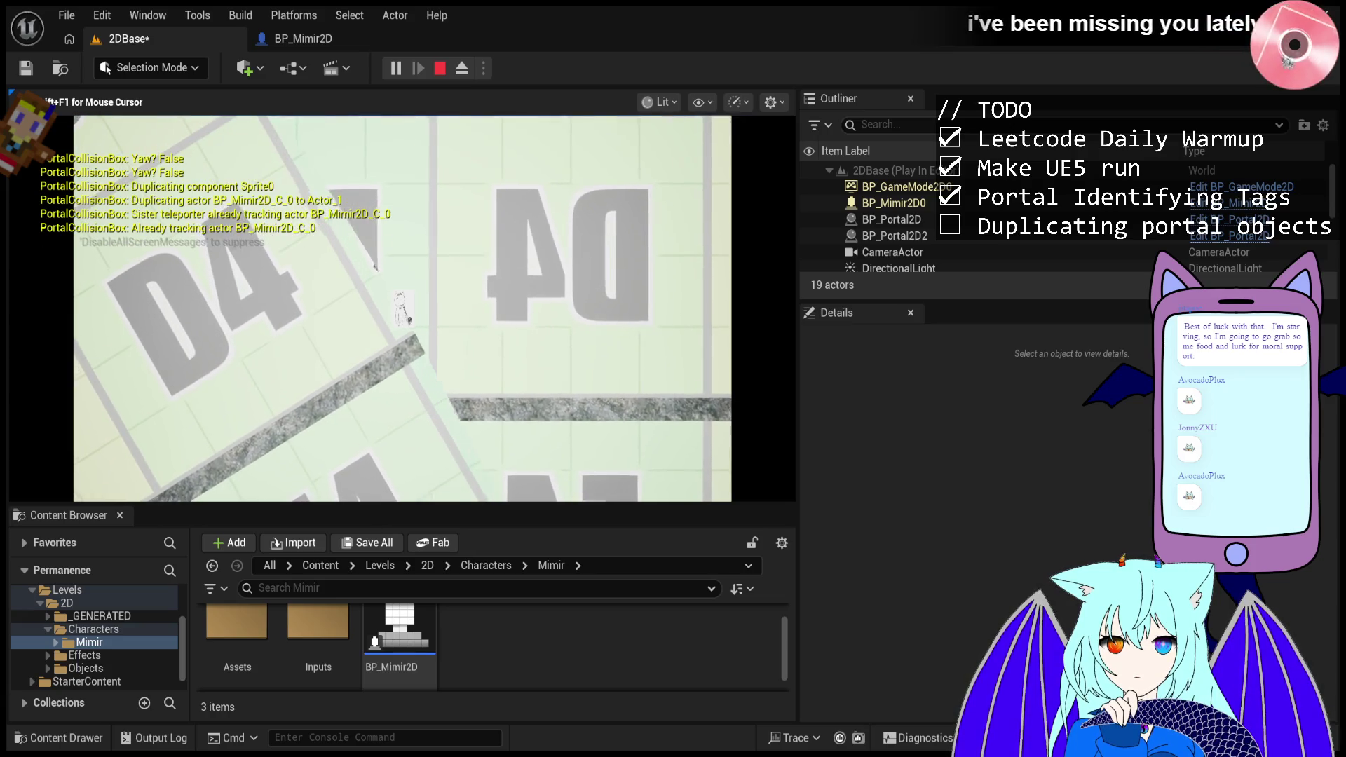
key(Escape)
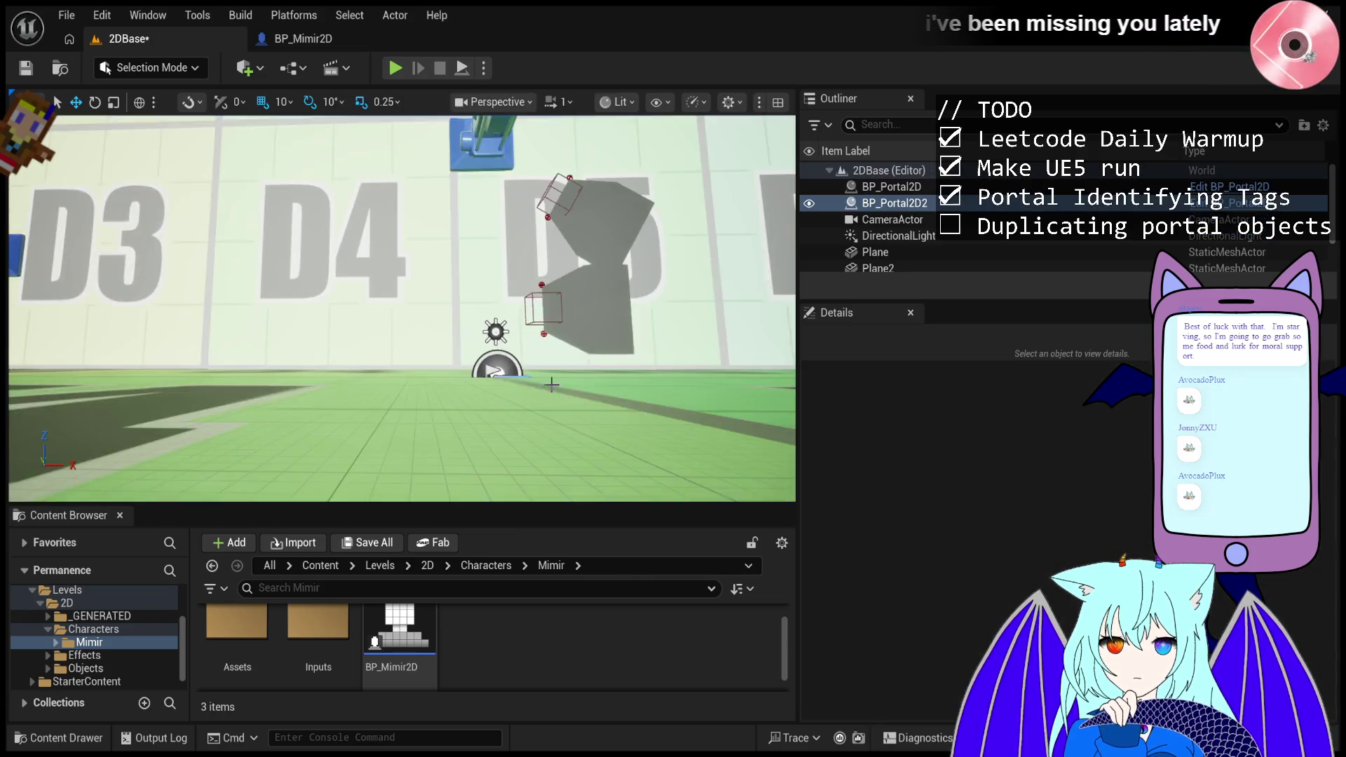
- Tilt the second portal to 75° at X 160, play-test again, and inspect the running BP_Mimir2D0
click(561, 294)
key(f)
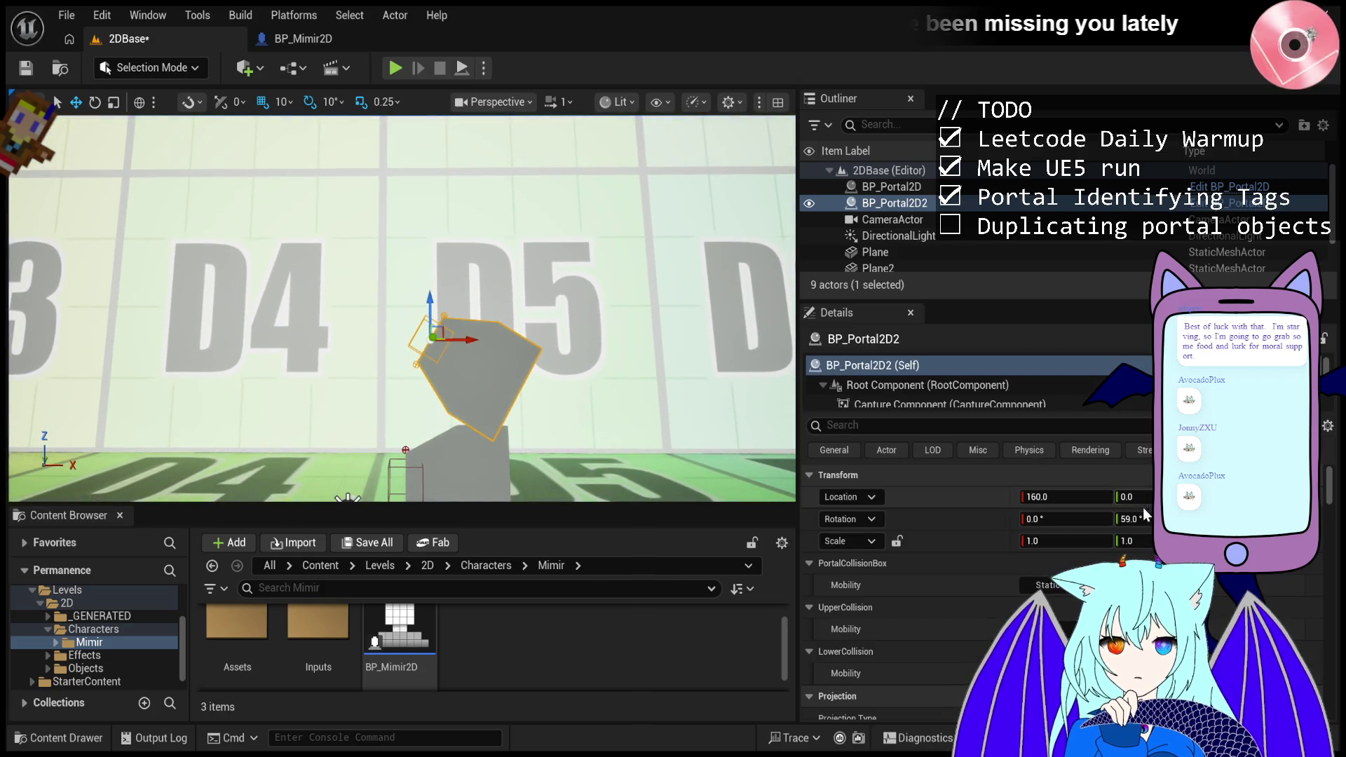
mouse_move(1134, 520)
mouse_down()
mouse_move(1161, 520)
mouse_move(1113, 520)
mouse_up()
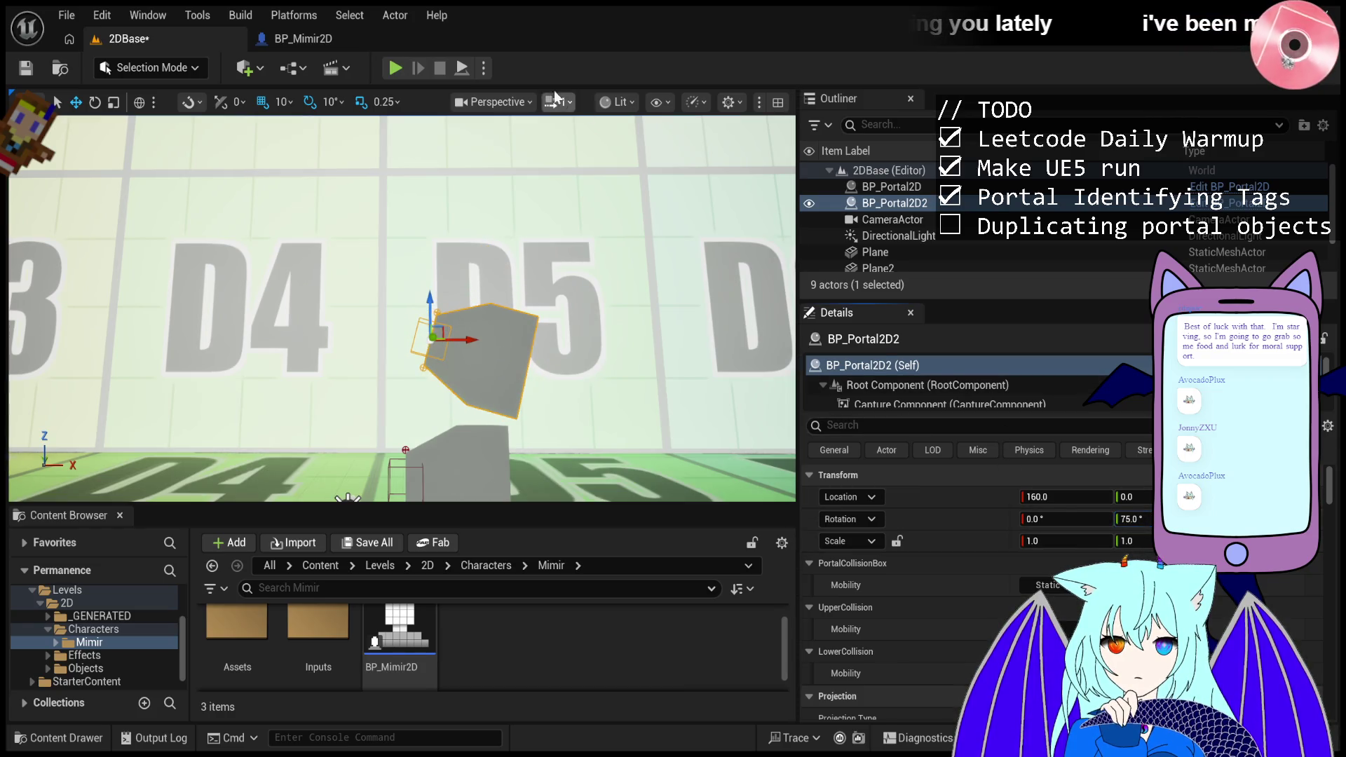
key(alt+p)
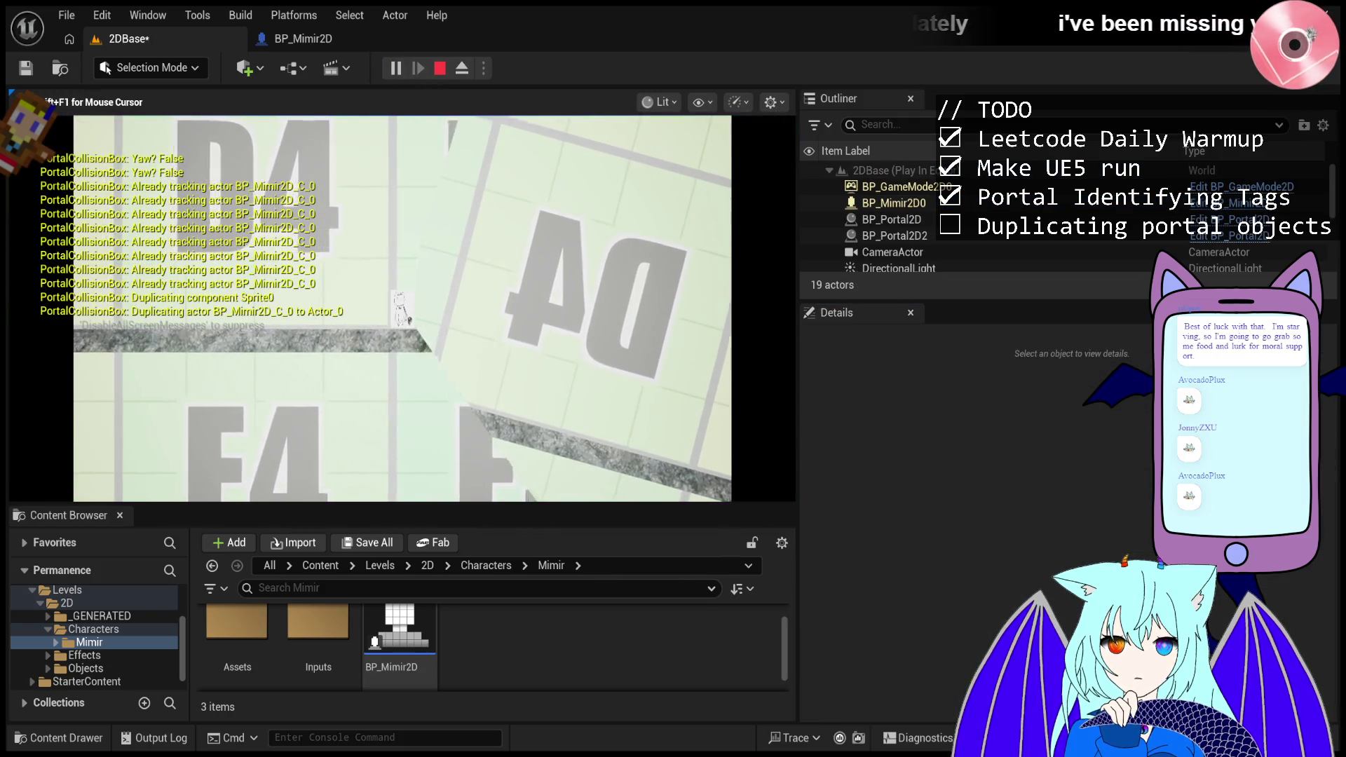
key(d)
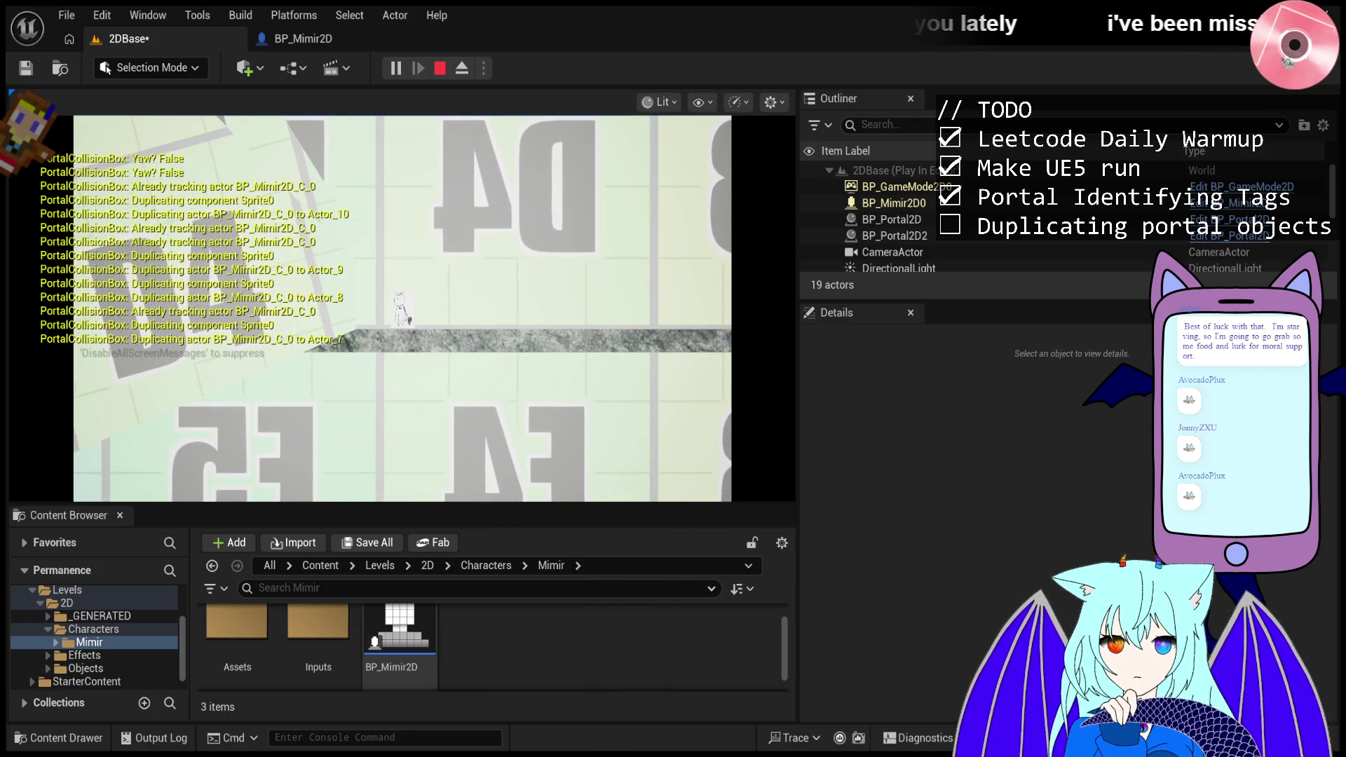
click(894, 202)
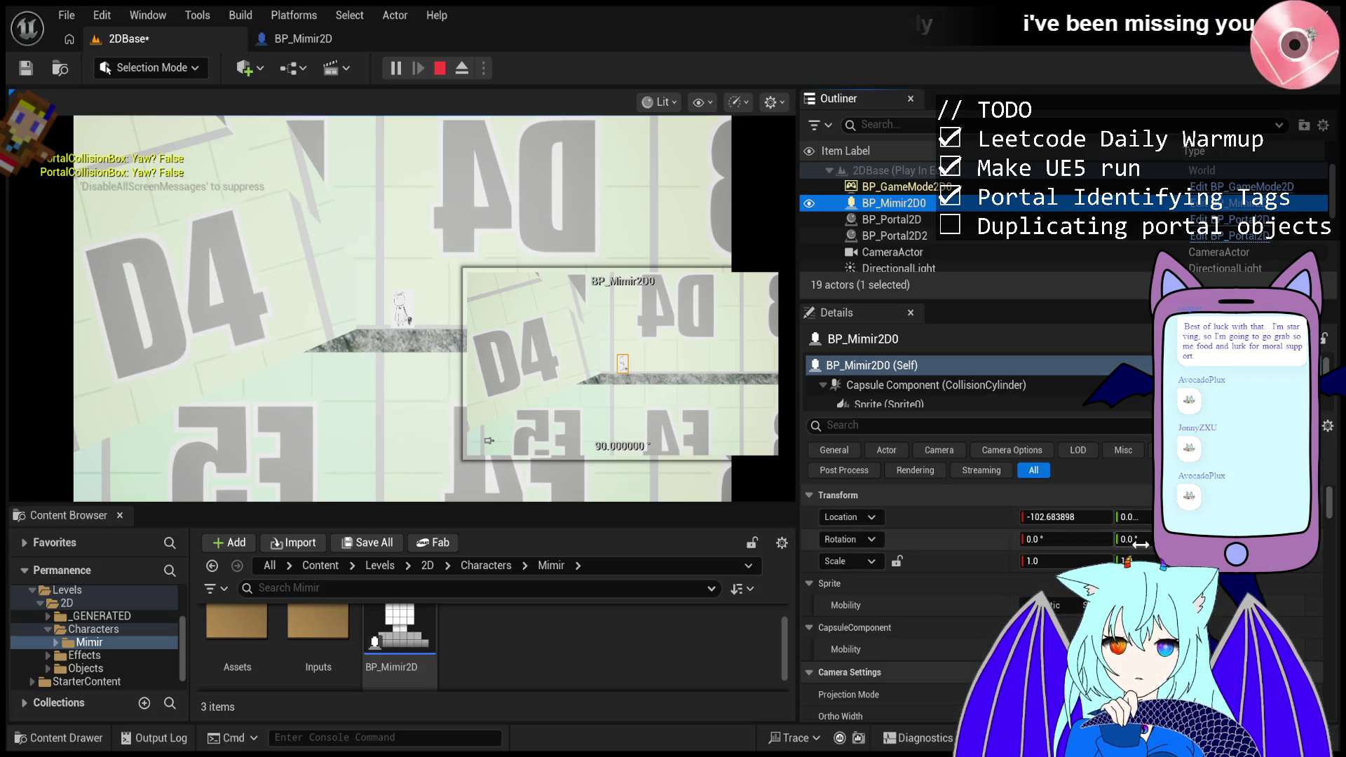
click(1136, 517)
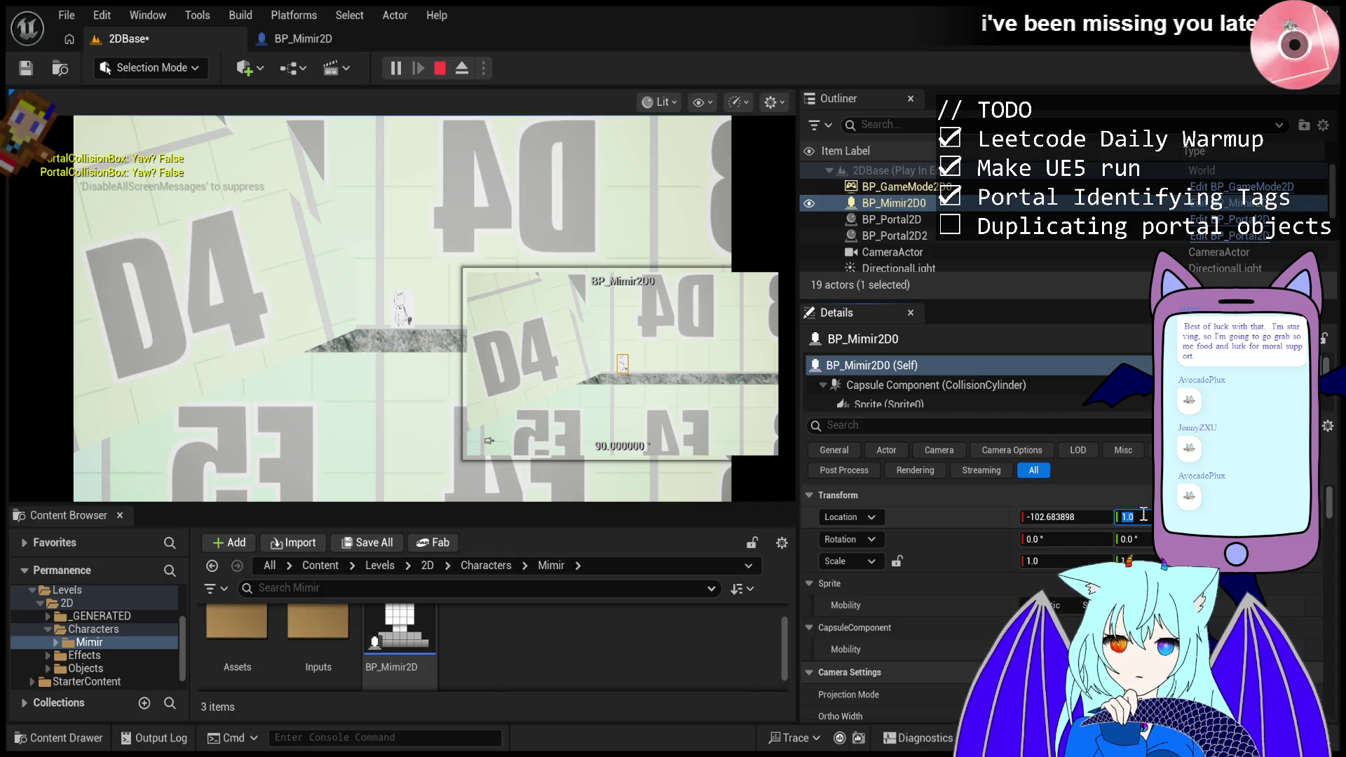
- Set the running Mimir's Location Y to 1.0 and keep playing as duplicates reach Actor_50
click(403, 309)
key(d)
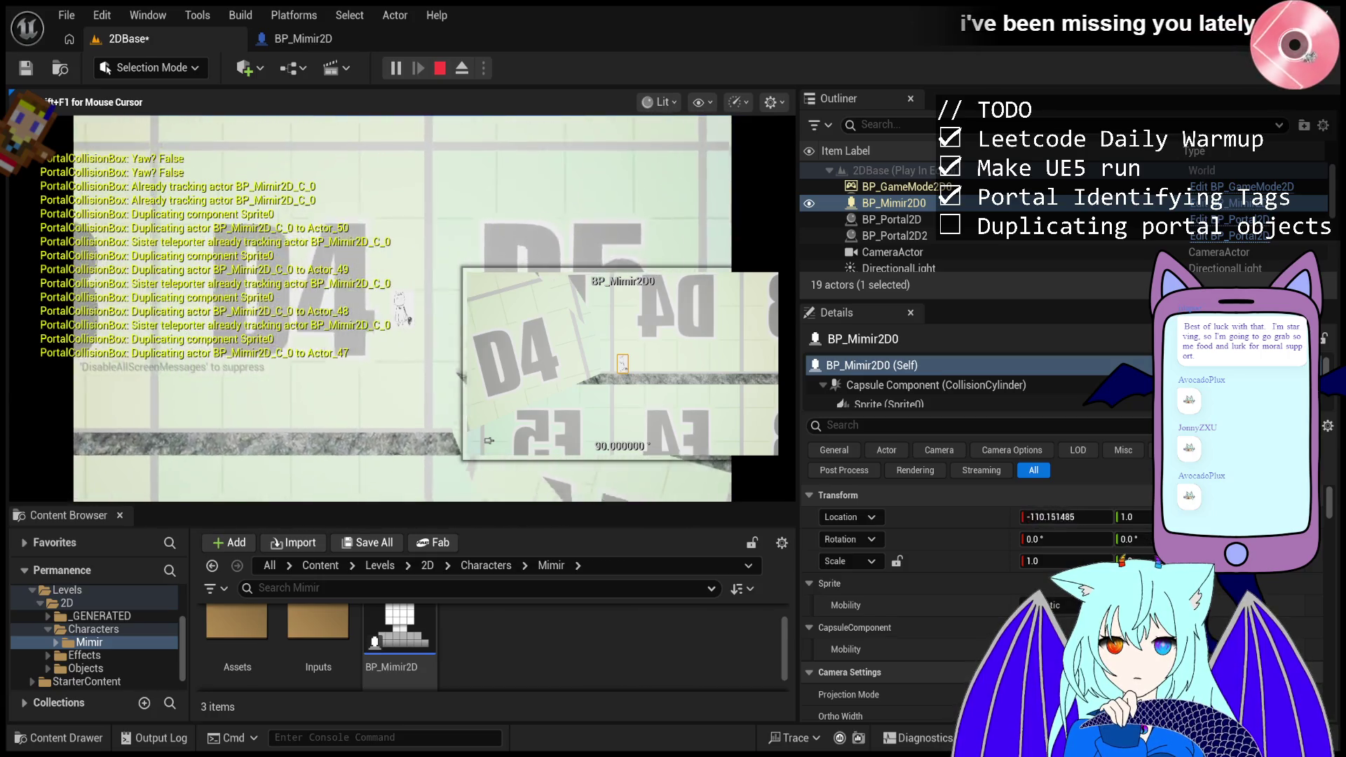
click(485, 251)
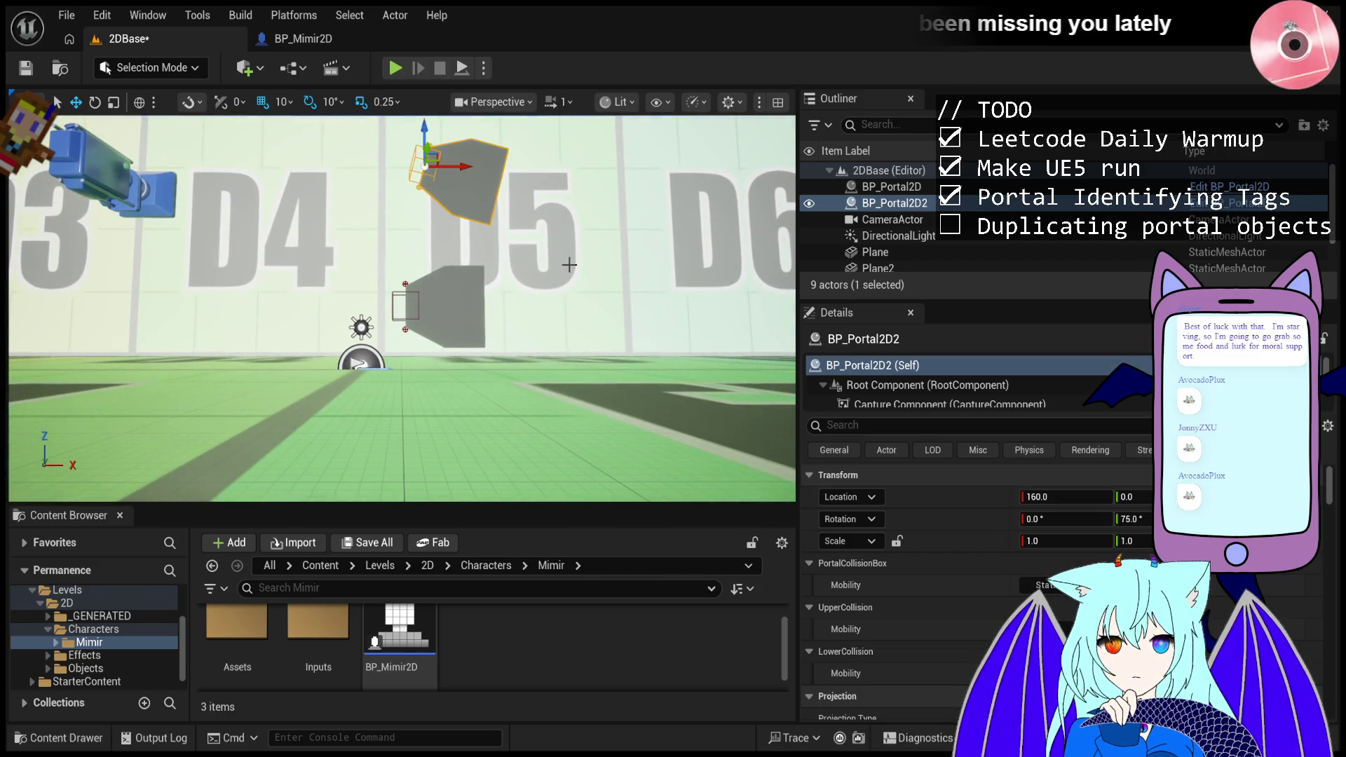
- Set BP_Portal2D2's Rotation Y to 63, then fine-tune it down to 61°
click(1130, 519)
text(63)
key(Return)
drag(1130, 519, 1124, 519)
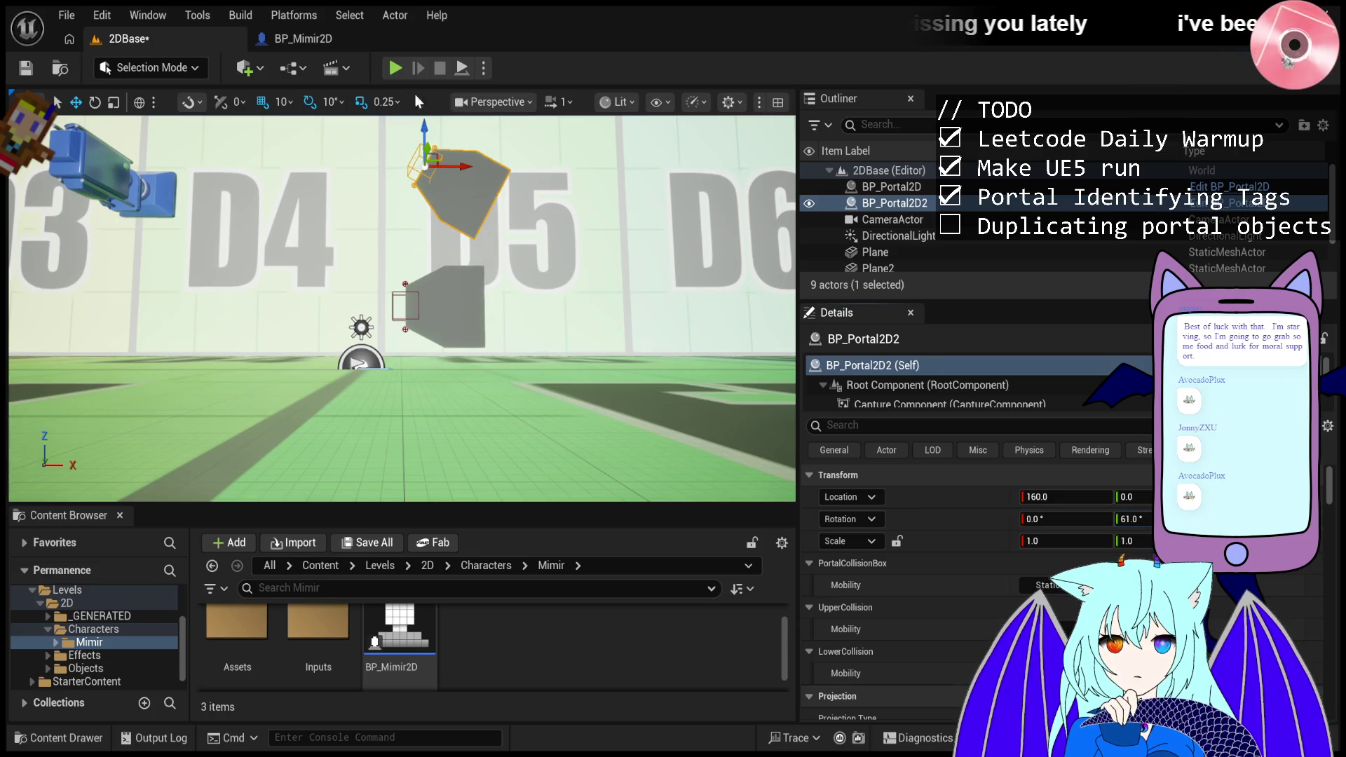
- Play-test moving Mimir left, letting it duplicate up to Actor_29, then stop
click(395, 68)
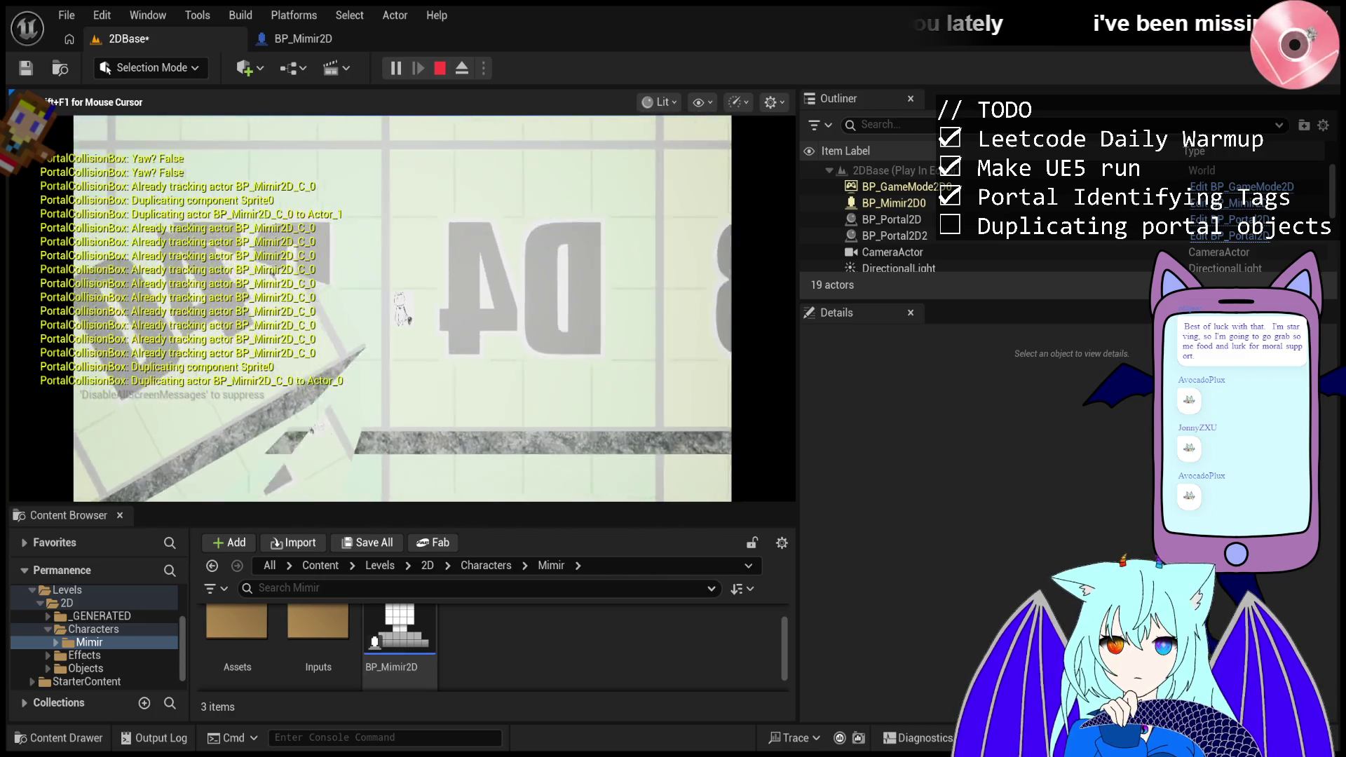
key(a)
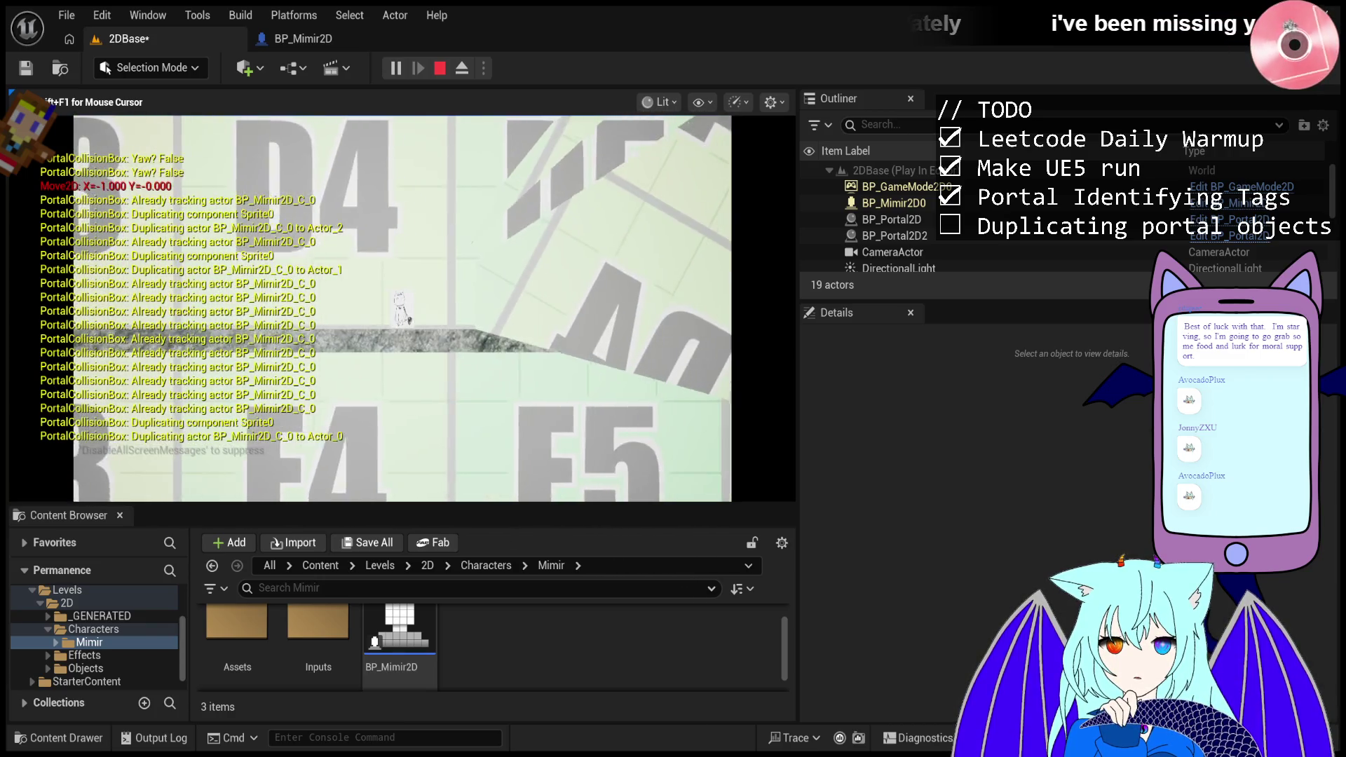
key(a)
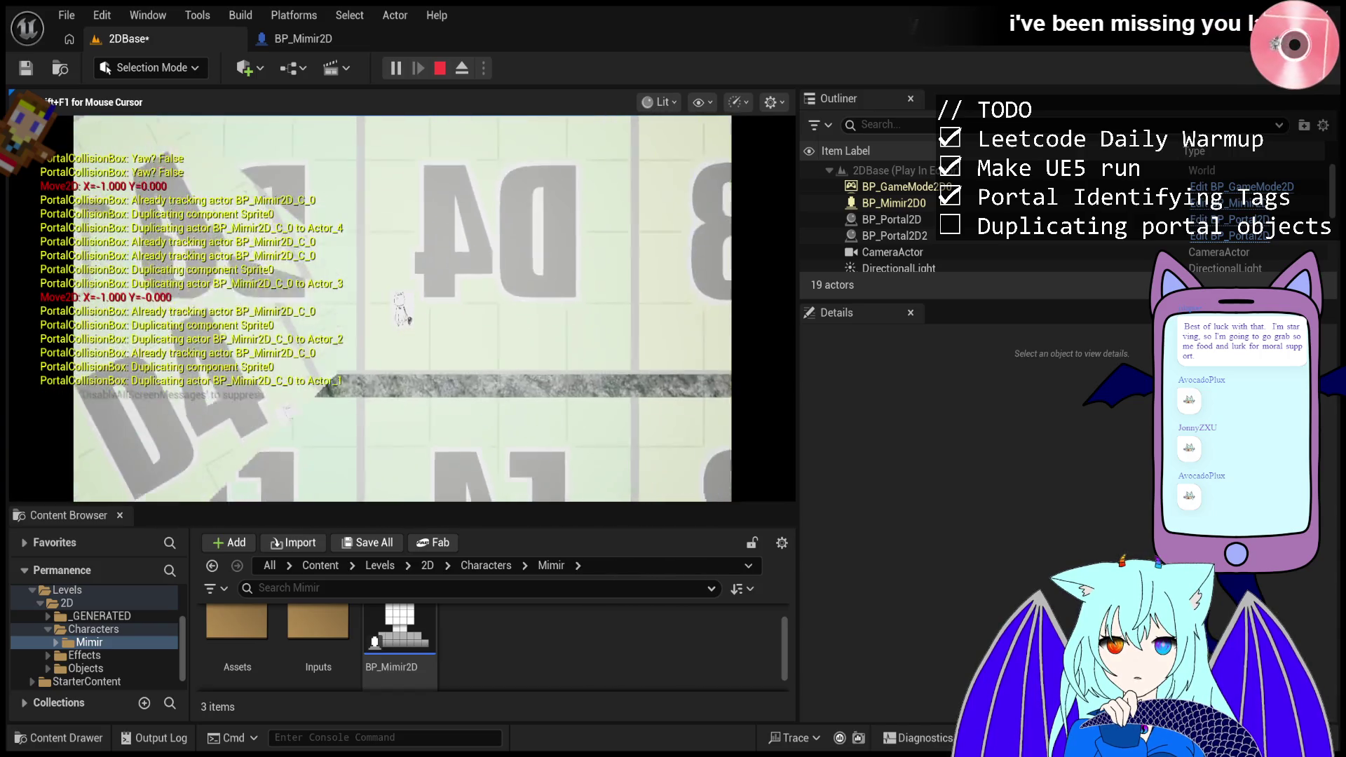
key(a)
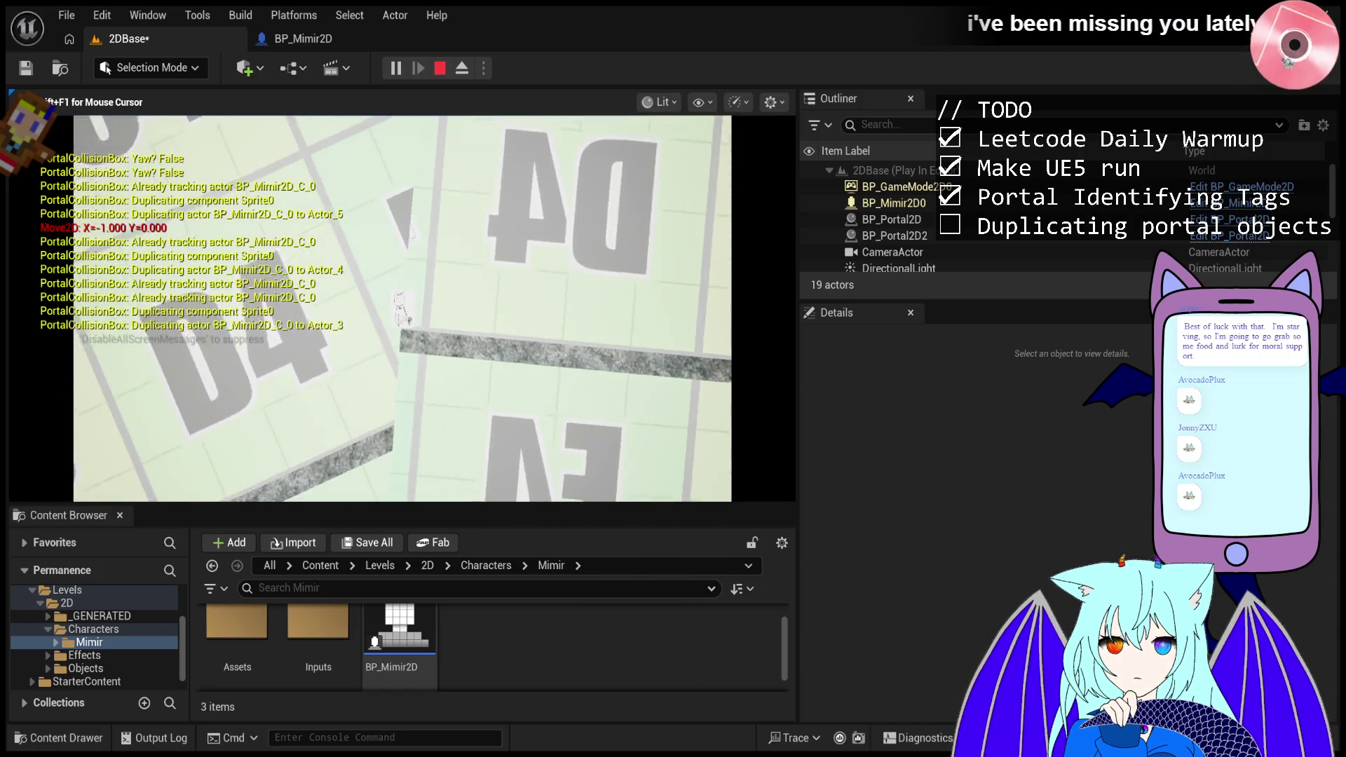
key(a)
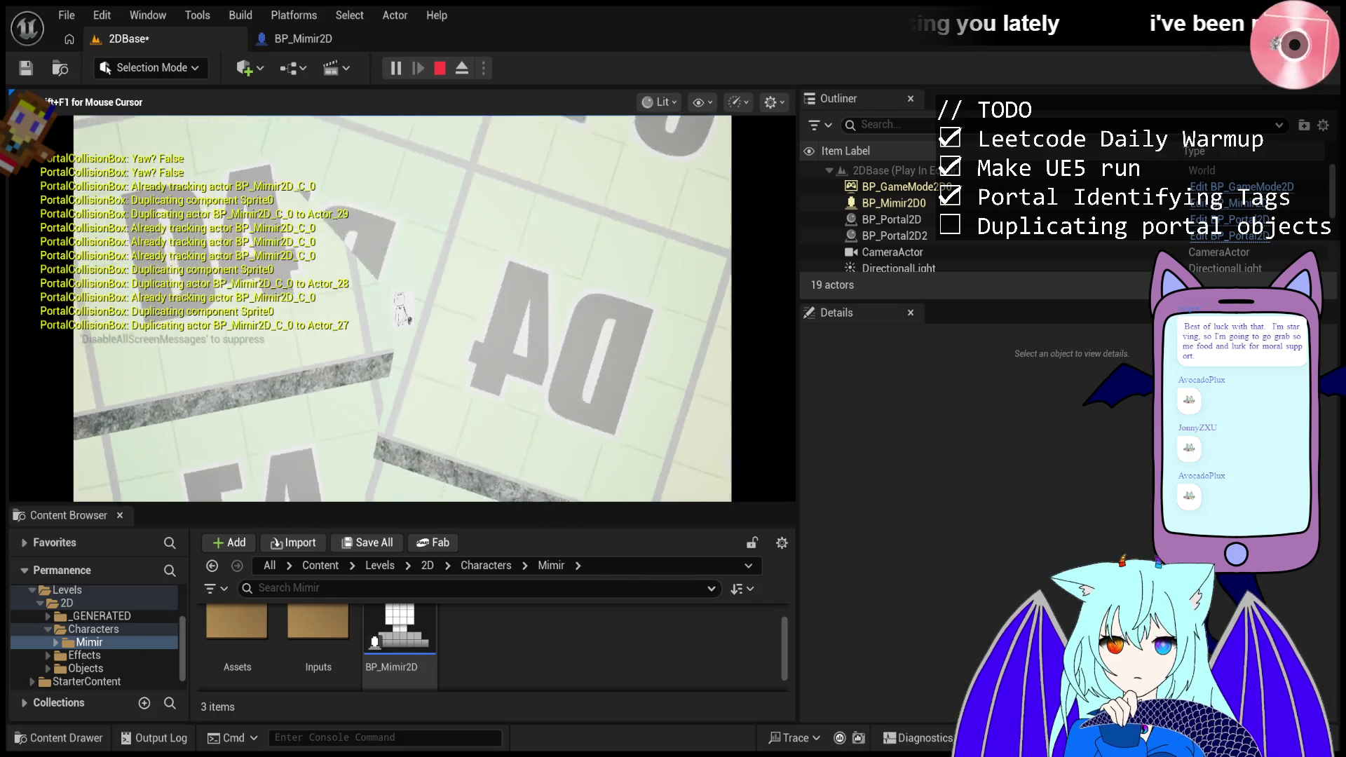
key(Escape)
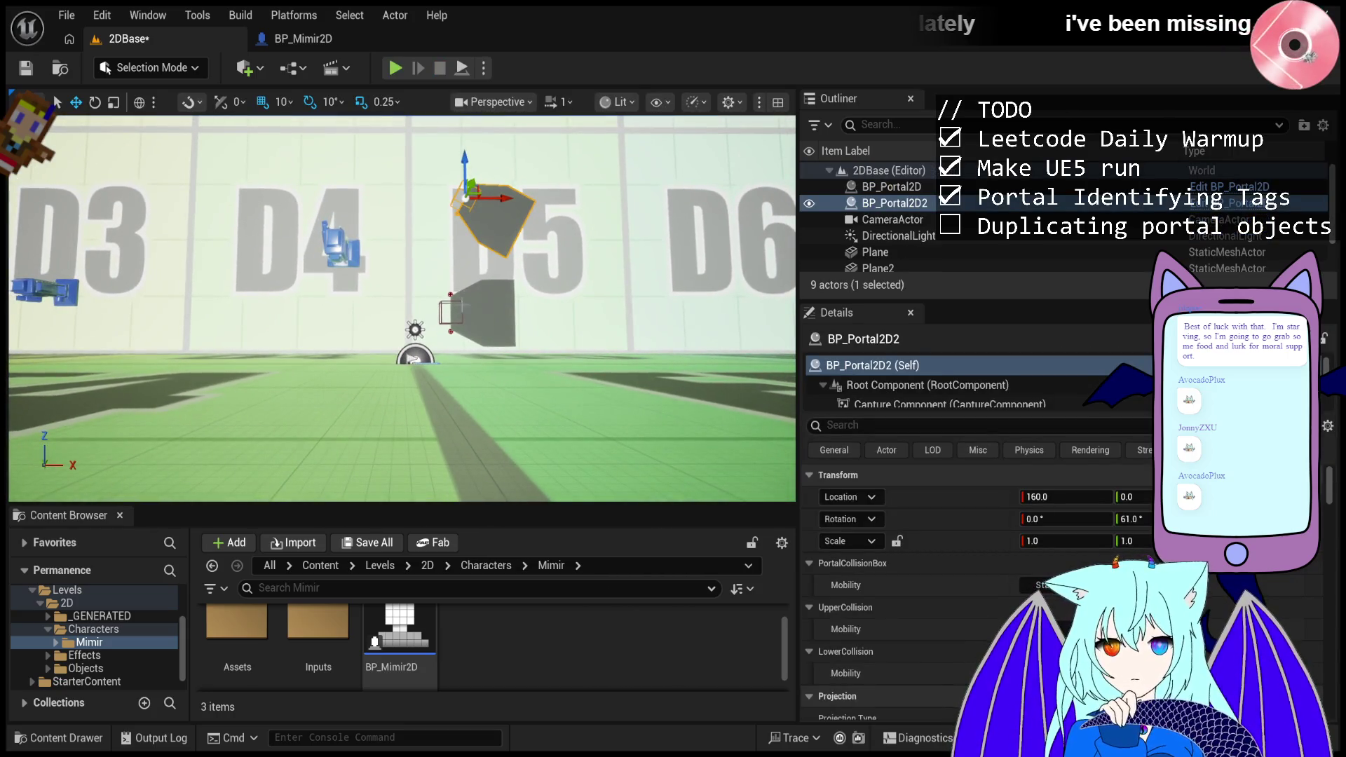
- Reduce the upper portal's Y rotation step by step from 26° down to 0°
click(1133, 519)
text(26)
key(Return)
text(4)
key(Return)
text(2)
key(Return)
text(0)
key(Return)
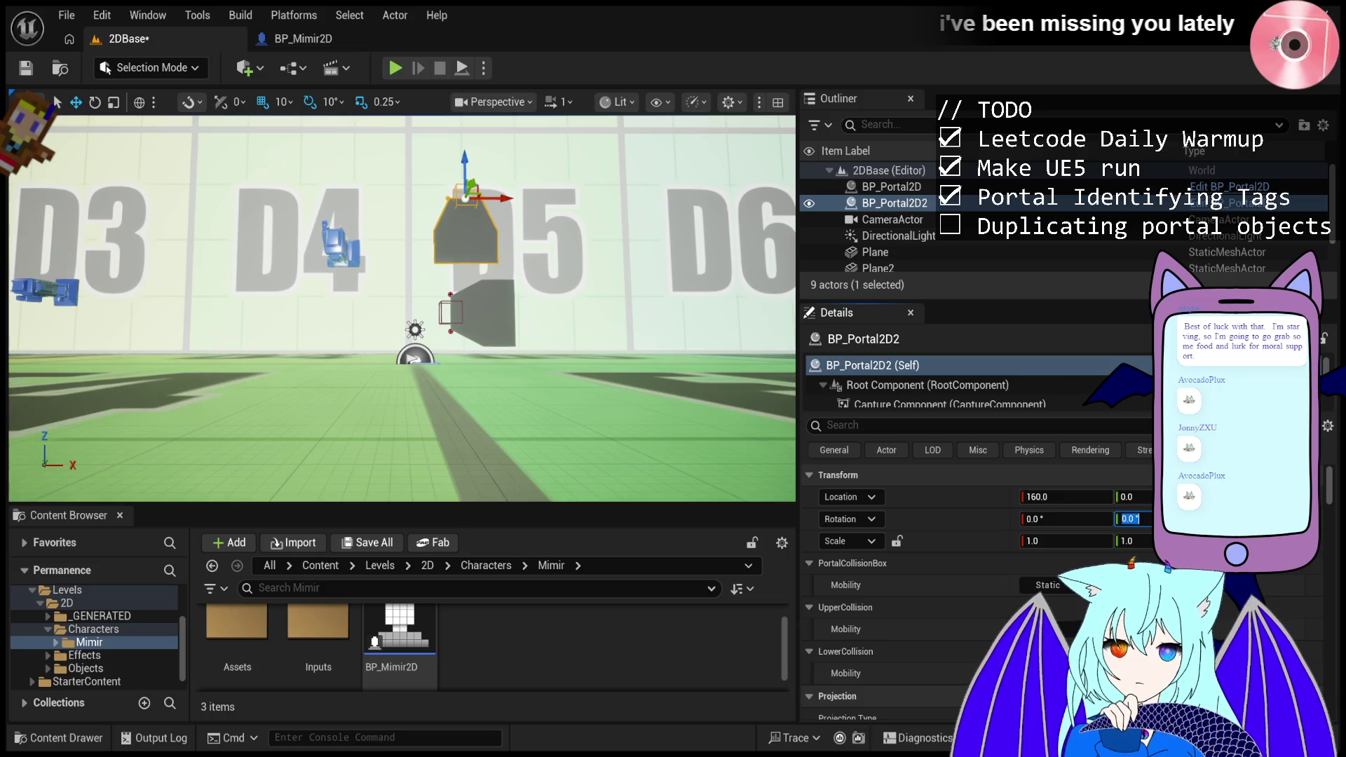
- Stand the lower portal BP_Portal2D upright at 0° rotation
click(440, 315)
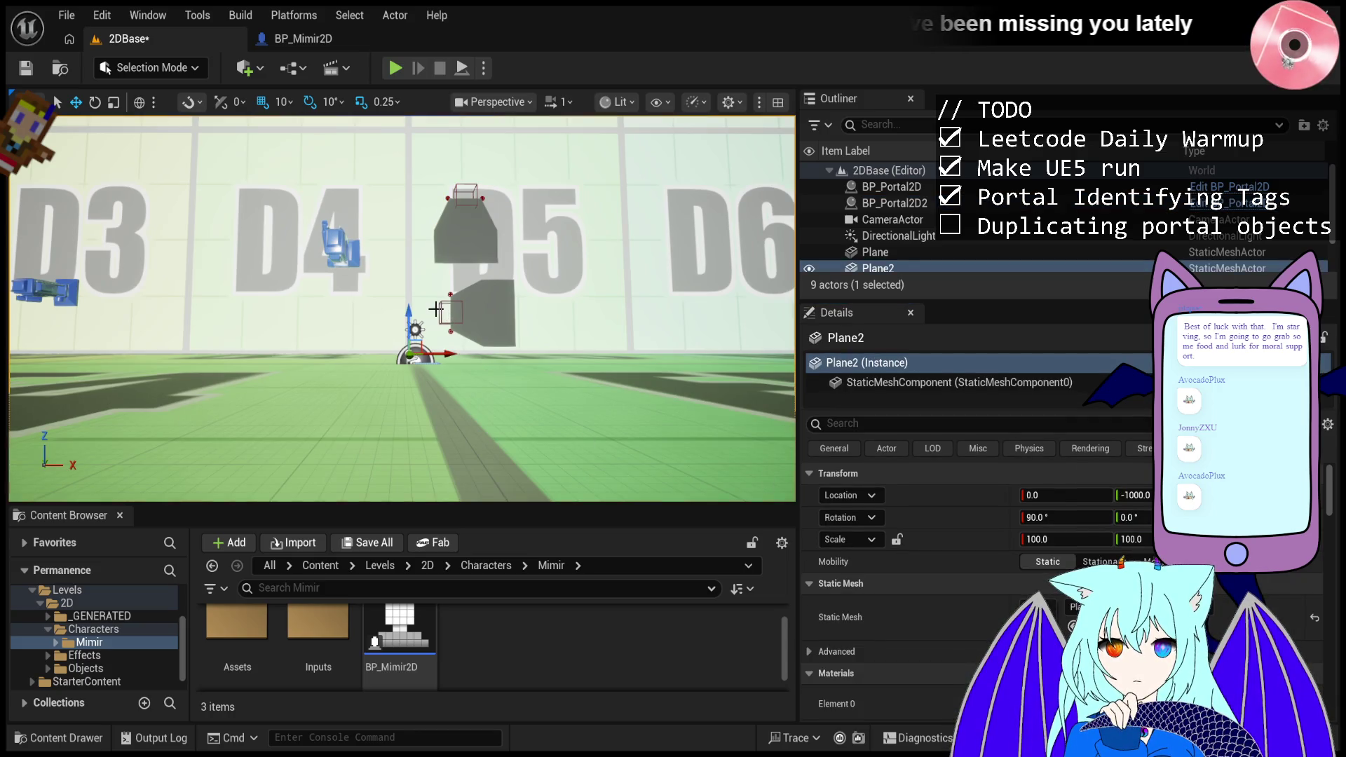
click(449, 312)
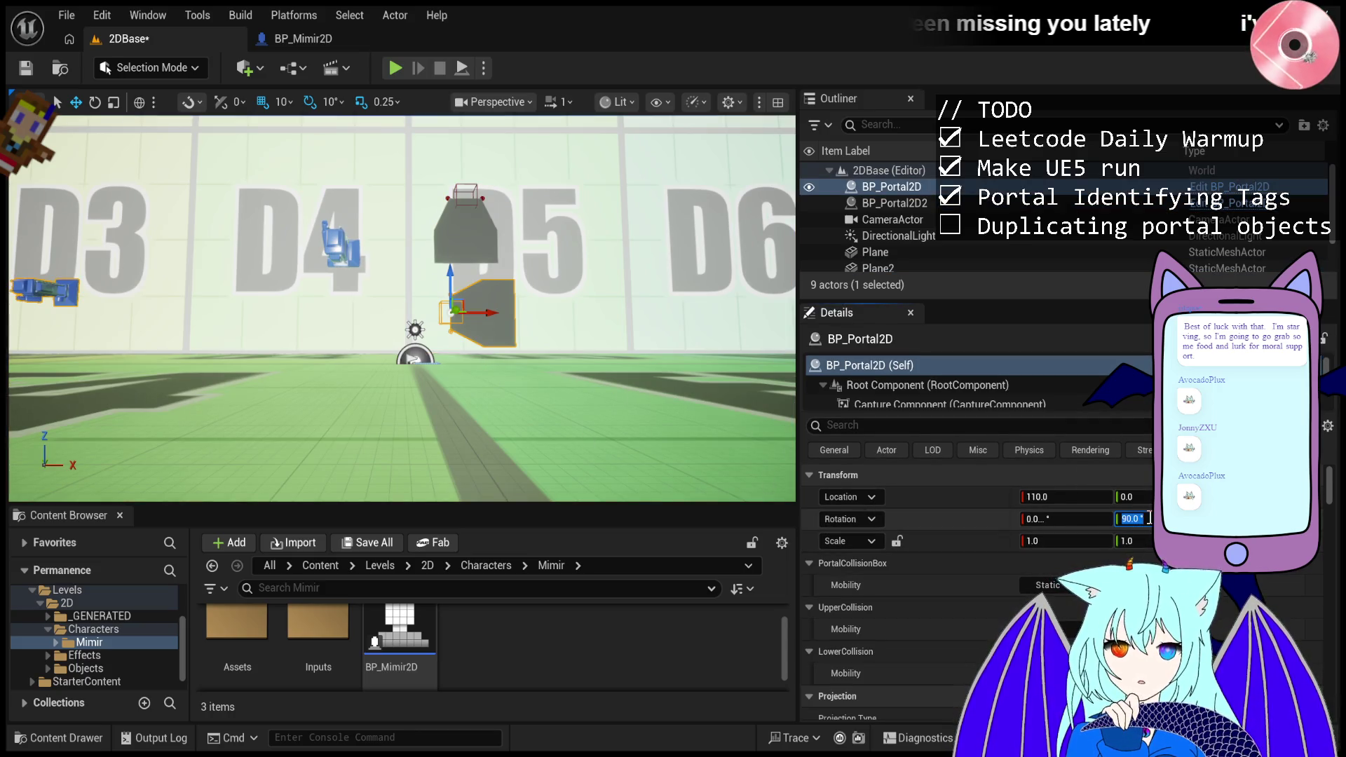
text(0)
key(Return)
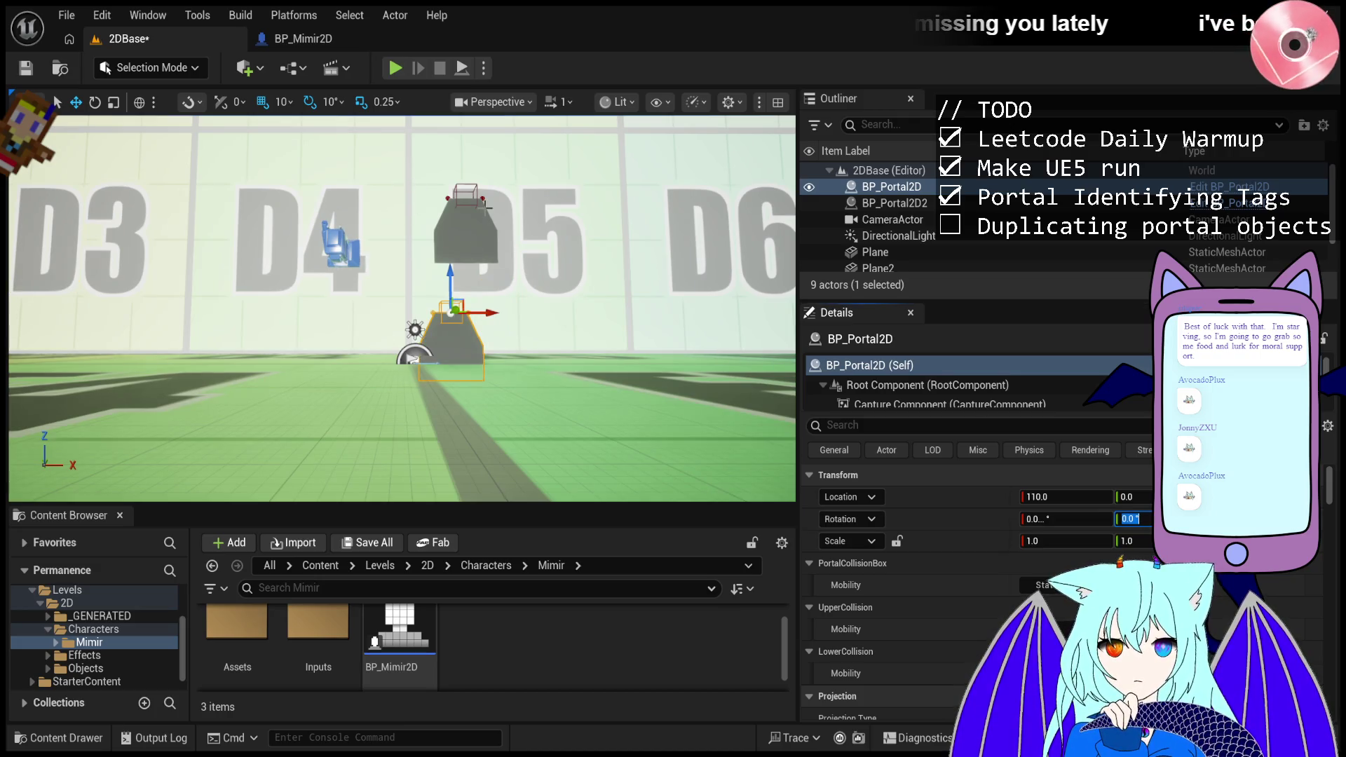
- Move the upper portal BP_Portal2D2 to X 430 and drop it onto the floor
click(489, 207)
click(499, 199)
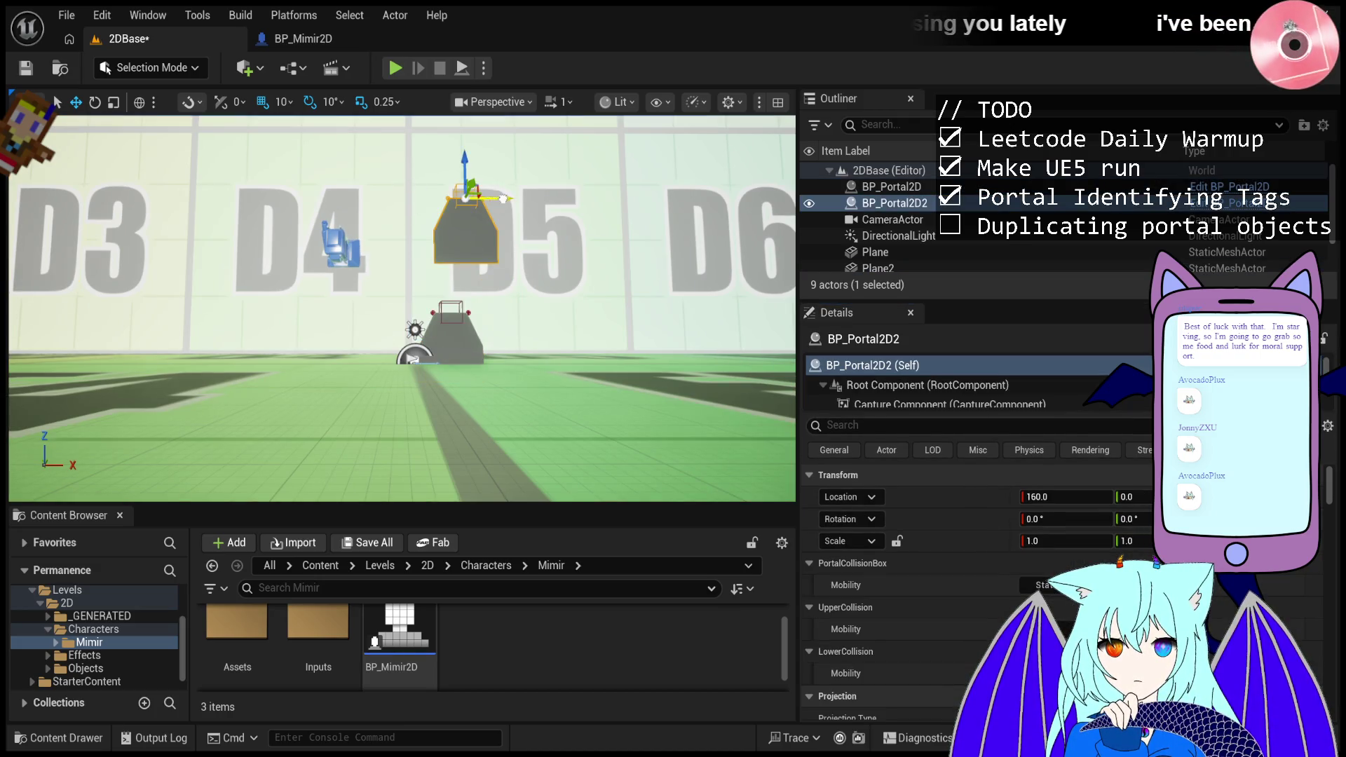
drag(502, 199, 592, 200)
key(End)
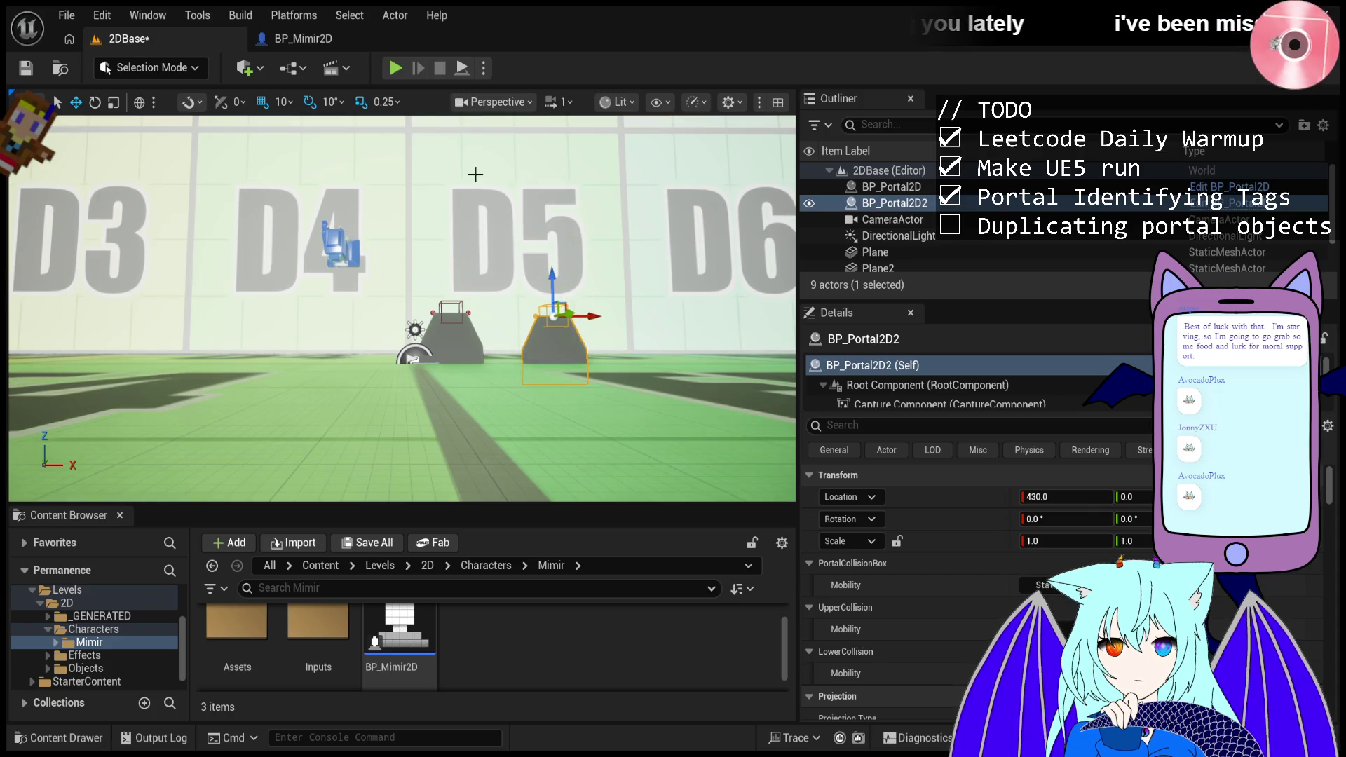
- Play-test the upright portals, moving Mimir to the right, then stop
click(395, 68)
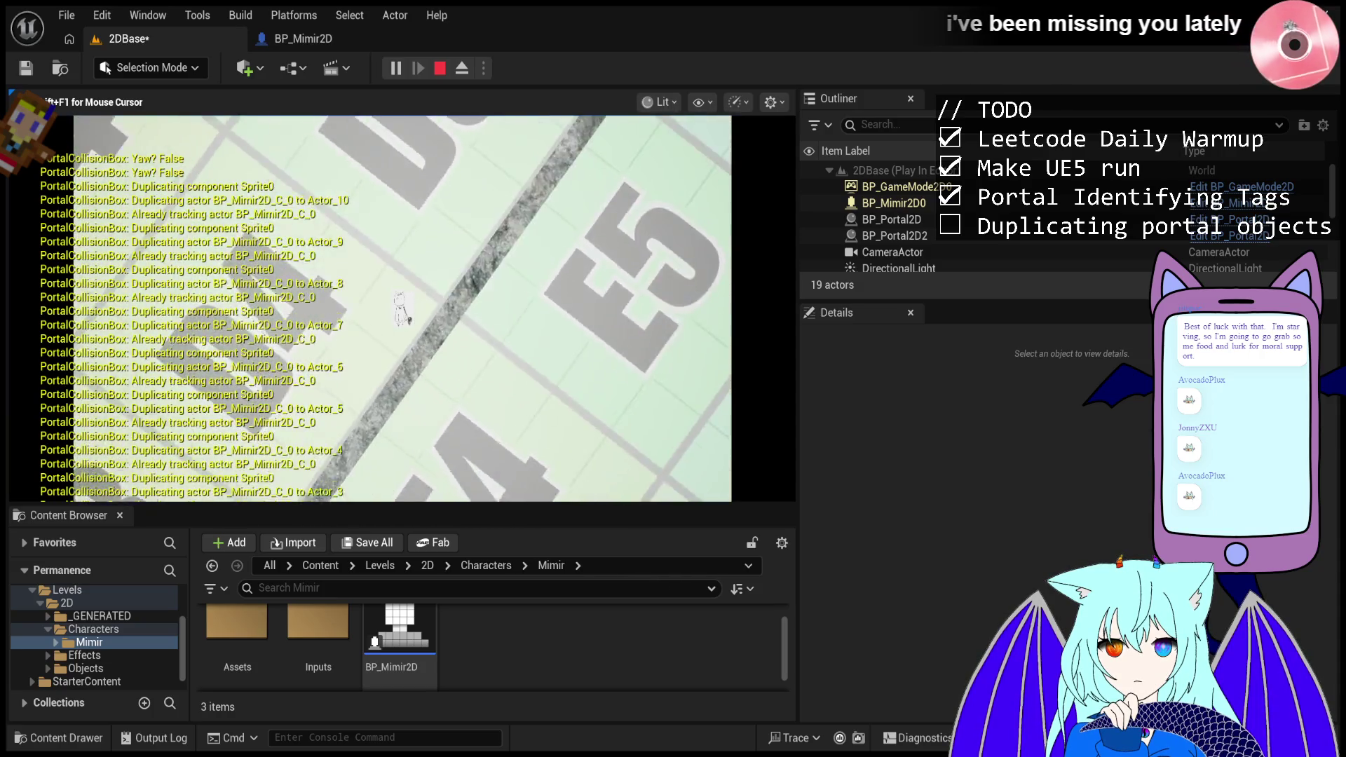
key(d)
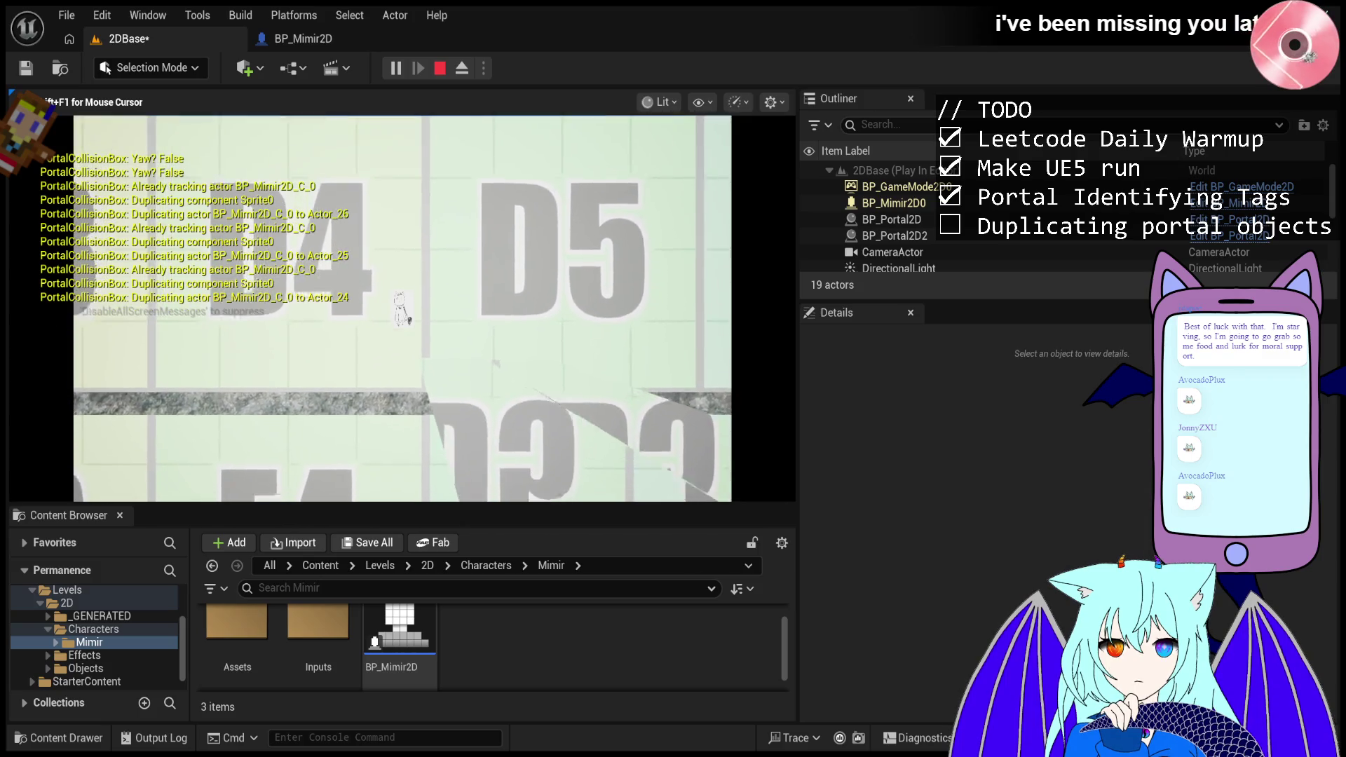
key(Escape)
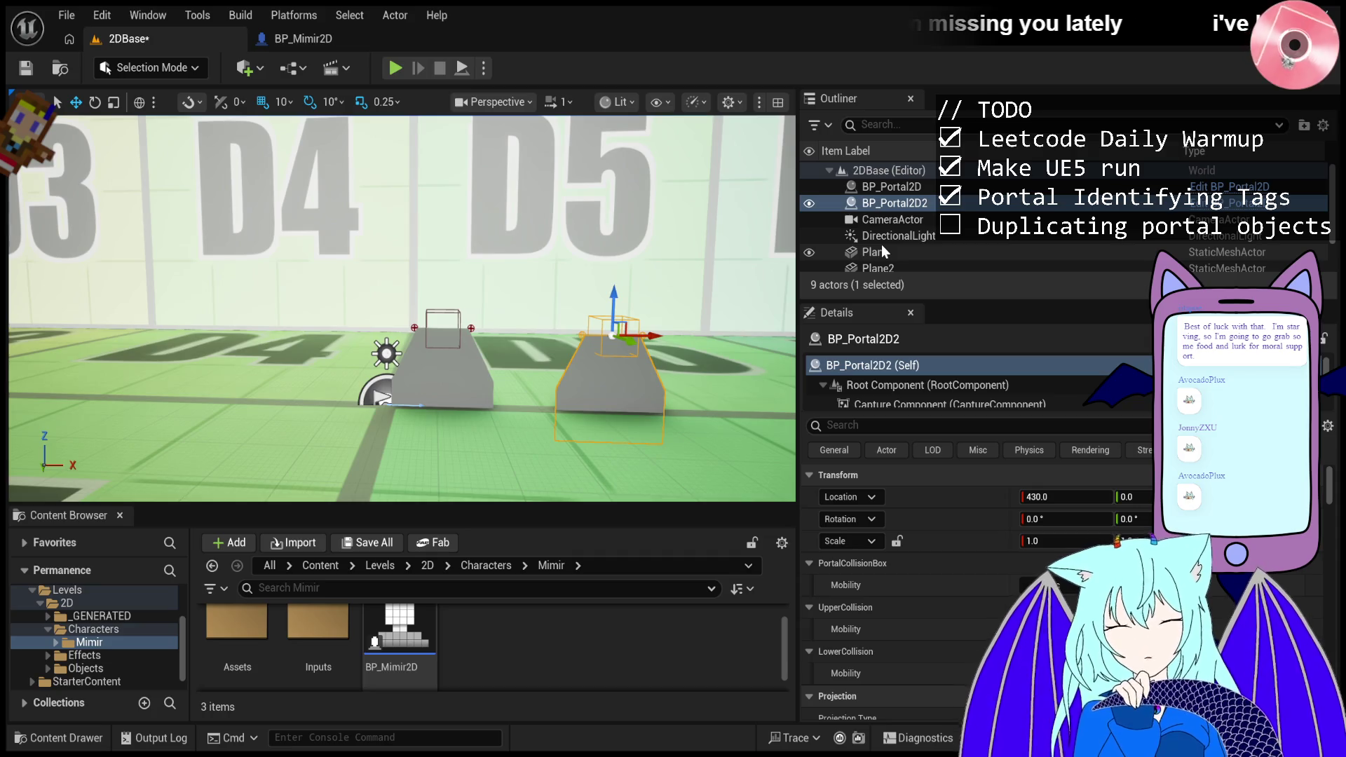
- Select the BP_Mimir2D asset and open the Objects folder containing Portal
click(401, 612)
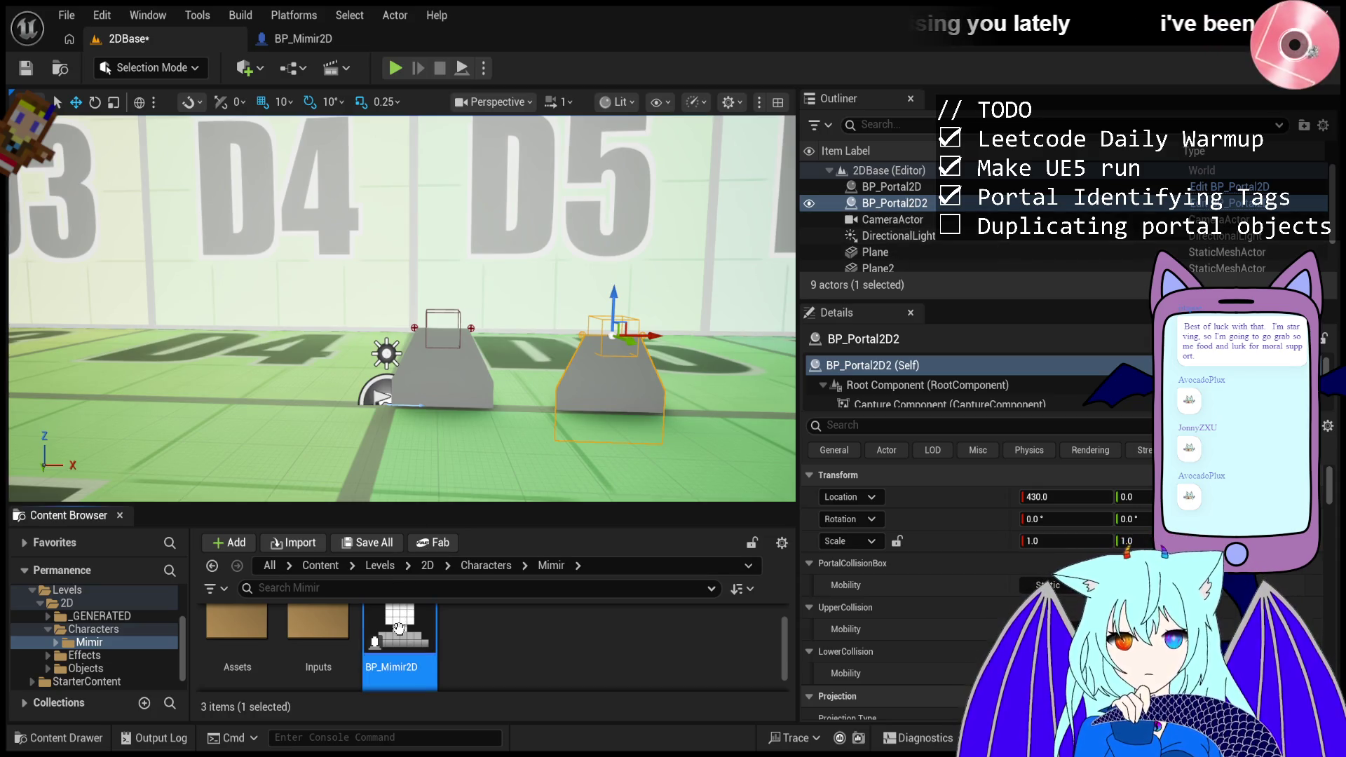
click(118, 667)
double_click(118, 663)
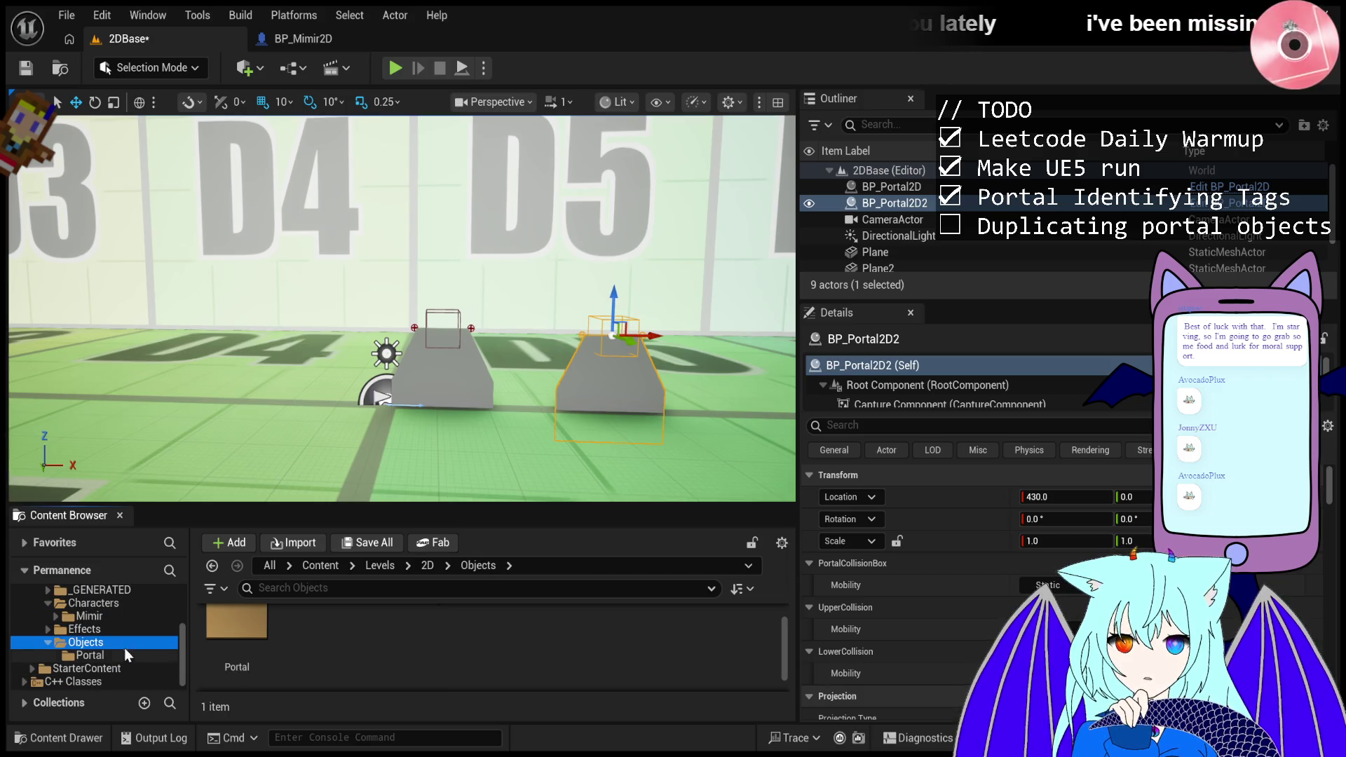